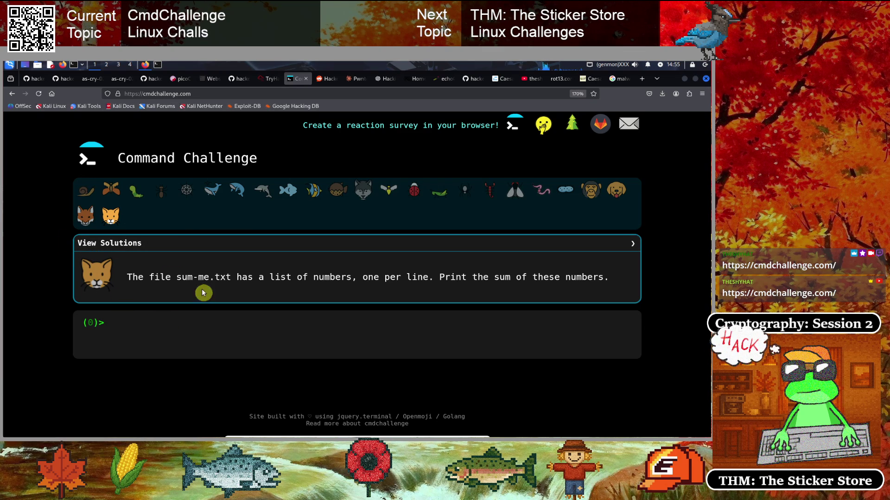
- Answer the hello world challenge with echo "hello world" and move on to the next challenge
left_click(84, 190)
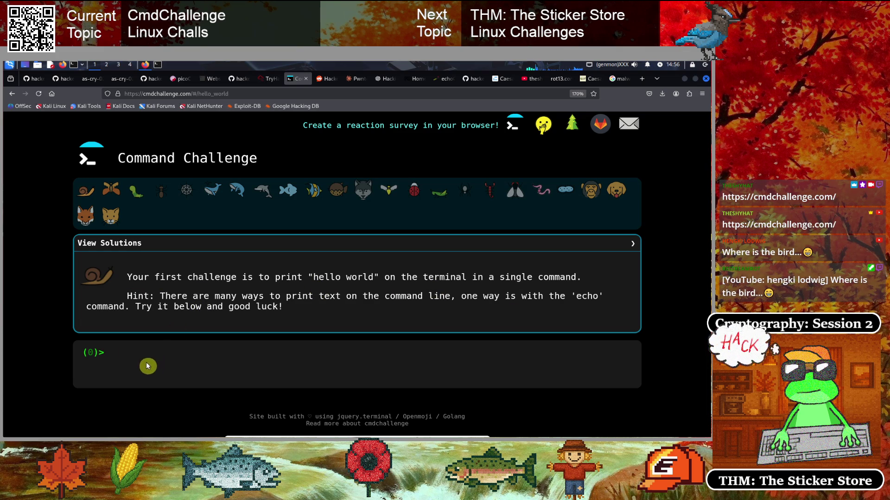
type("echo \"")
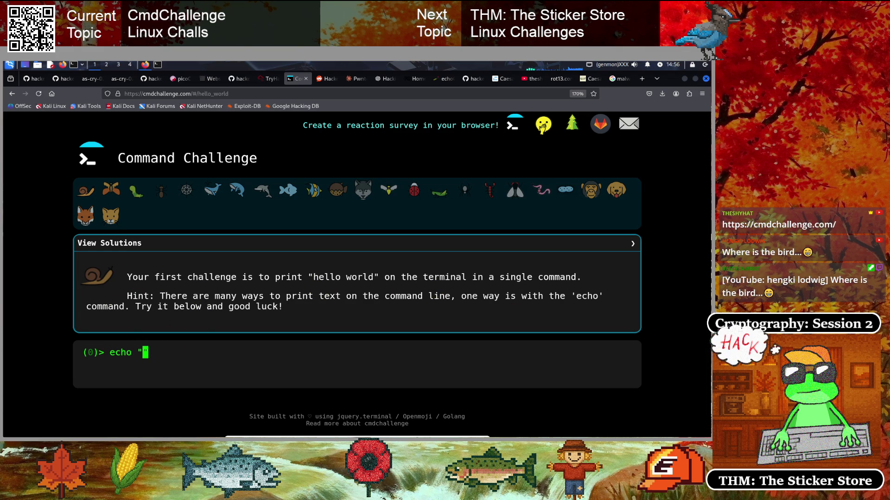
type("hello world")
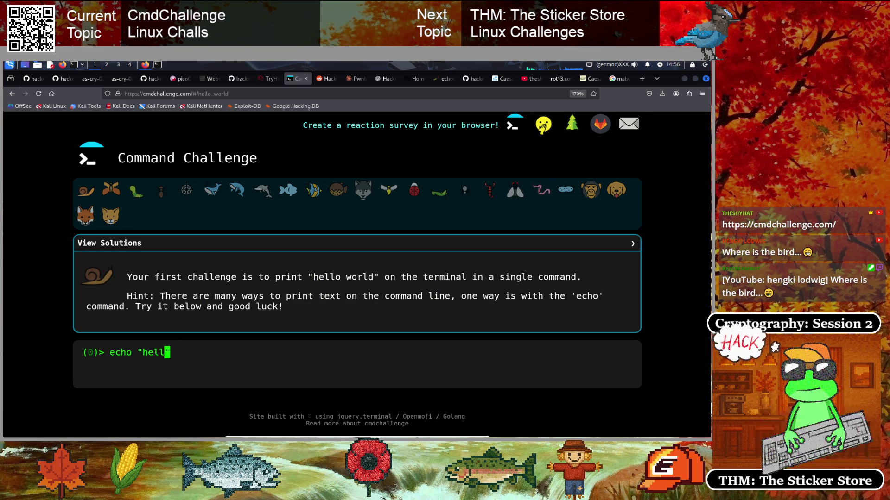
key("Return")
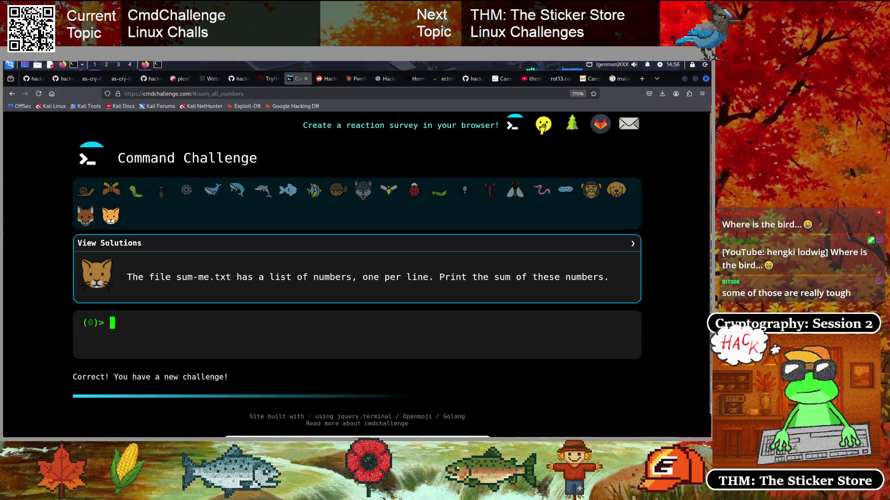
left_click(213, 191)
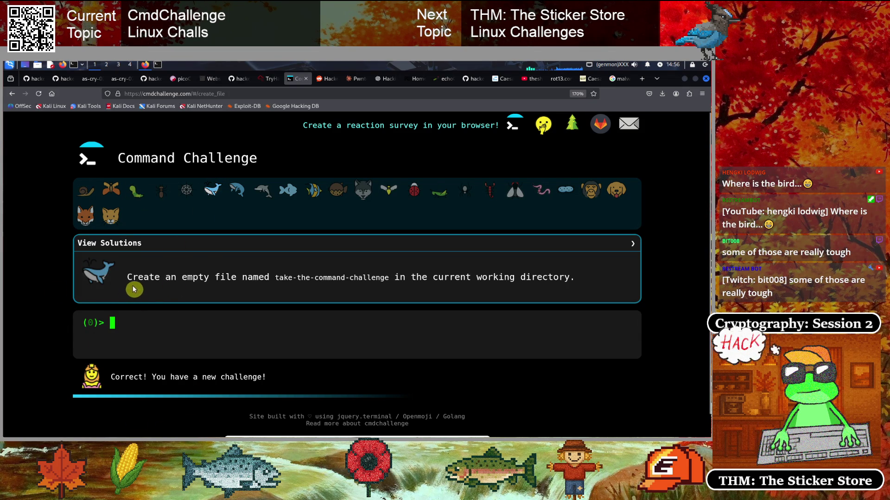
- Submit touch "take-the-command-challenge" to create the required empty file
left_click_drag(128, 278, 514, 277)
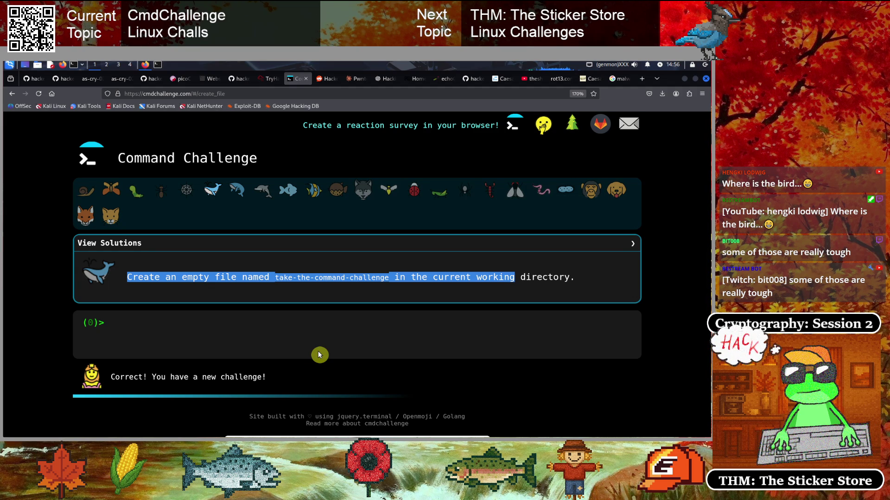
left_click(54, 301)
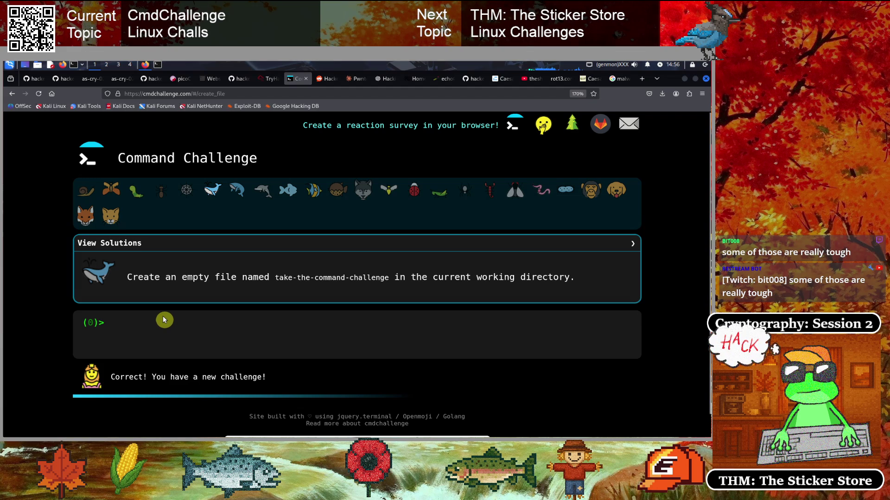
type("touch")
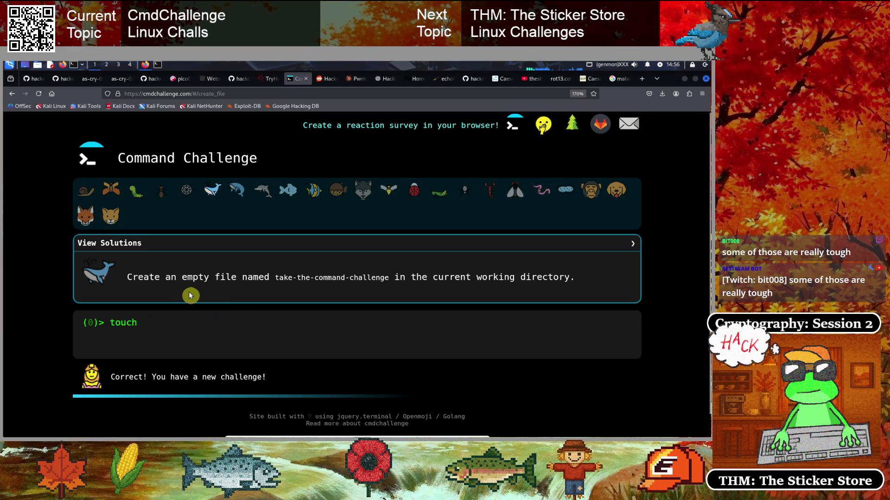
mouse_move(135, 323)
left_mouse_down()
mouse_move(113, 322)
mouse_move(107, 354)
left_mouse_up()
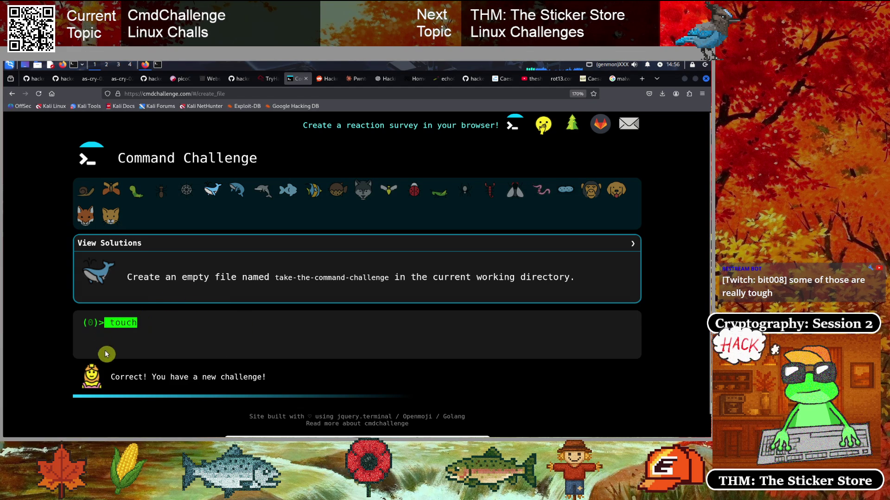
left_click(162, 327)
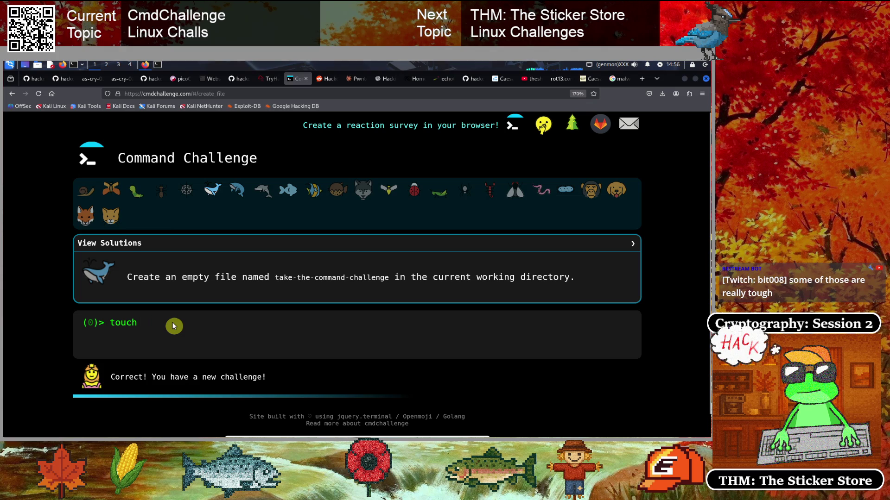
type("the")
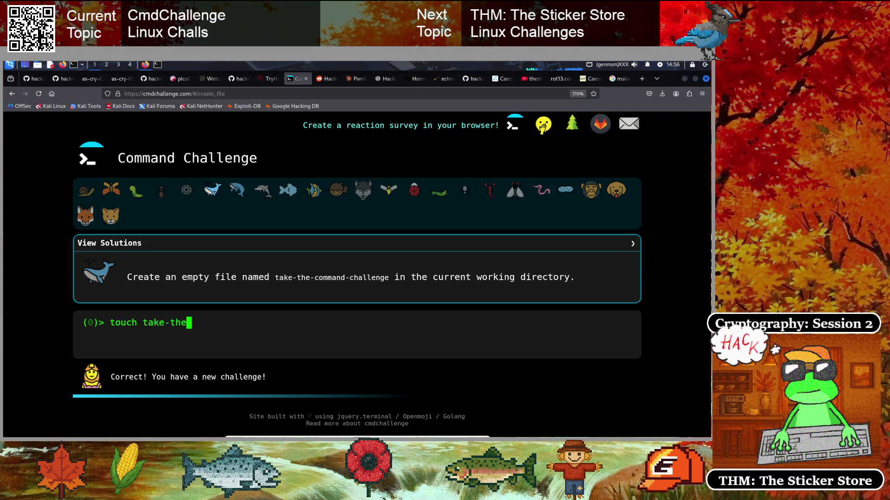
type("-command-challenge\"")
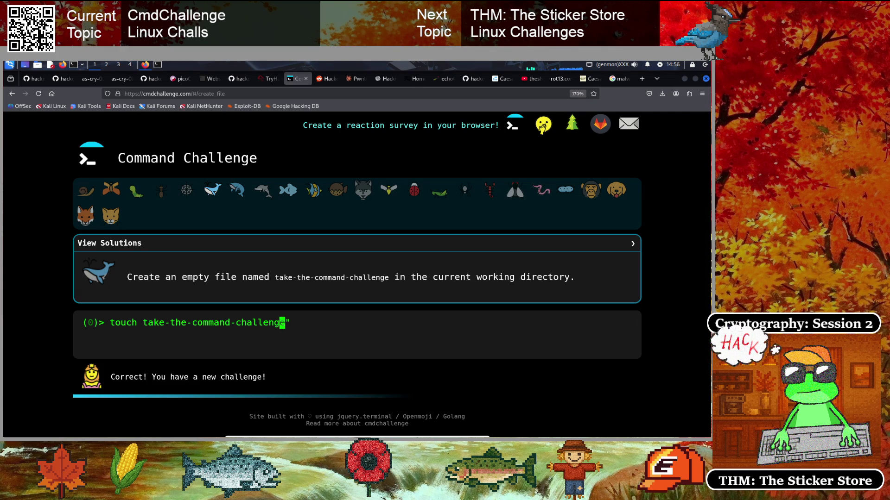
key("Left")
type("\"")
key("End")
key("Return")
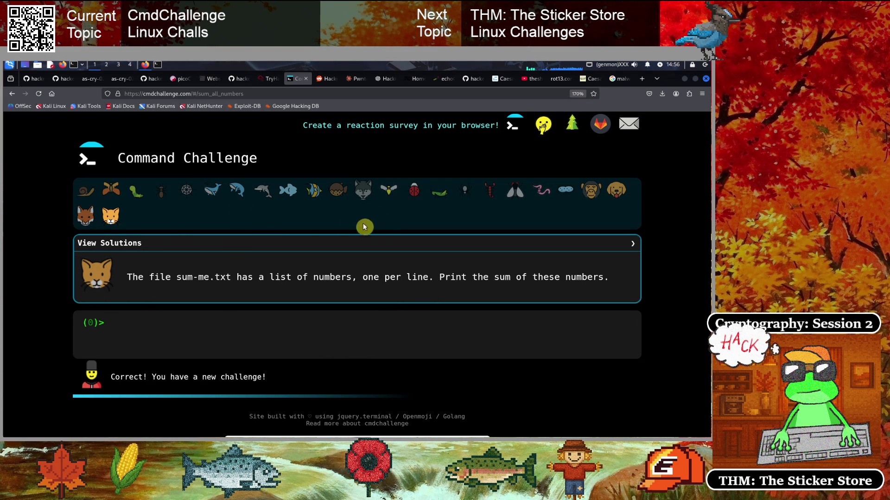
left_click(87, 186)
- Revisit the hello world challenge page, then select the old Google search query
left_click(228, 94)
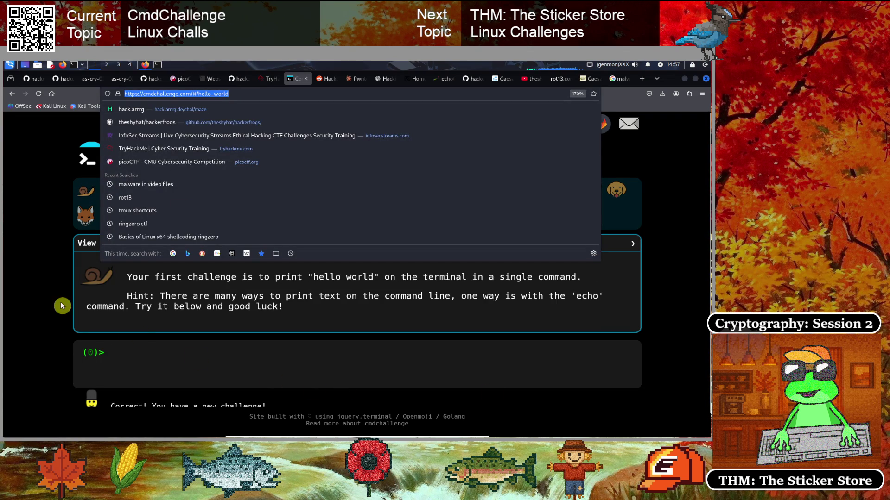
left_click(29, 292)
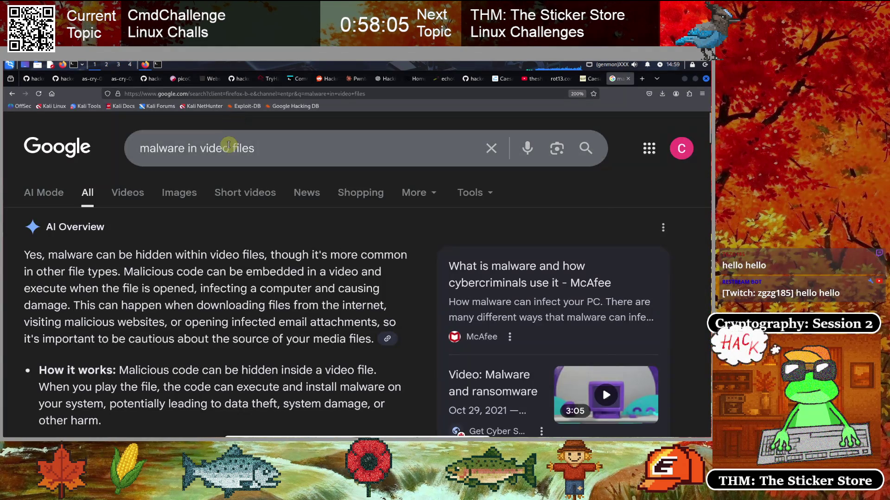
triple_click(172, 162)
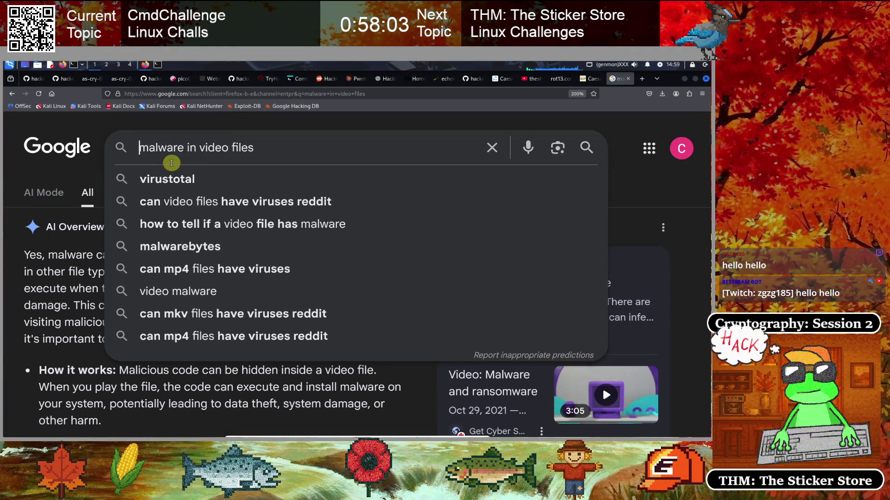
- Search Google for 'how to sum all numbers in linux file'
key("BackSpace")
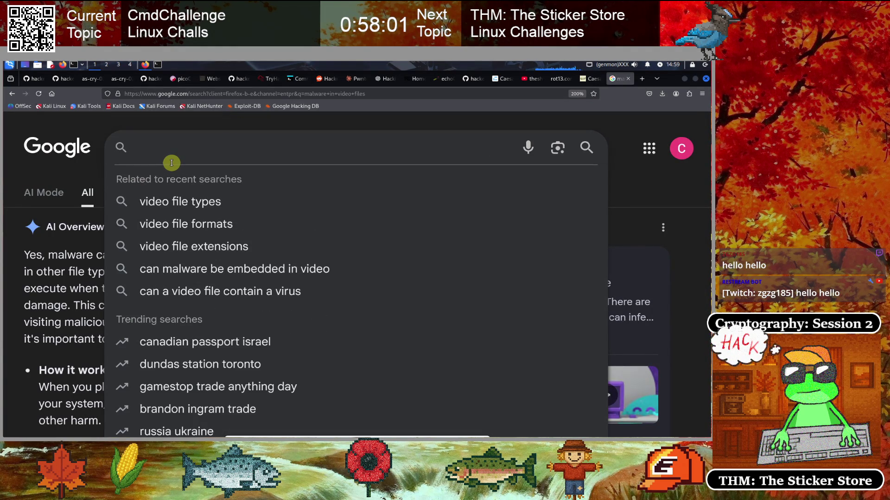
type("how to ")
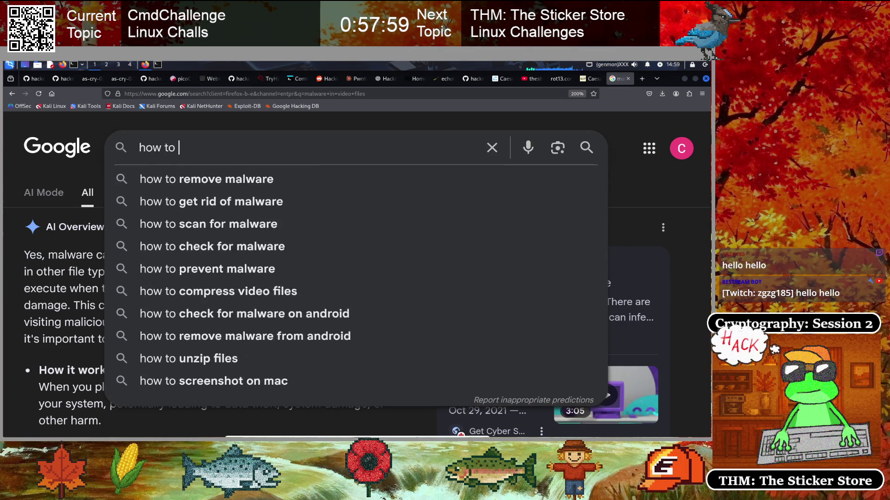
type("add numbers in l")
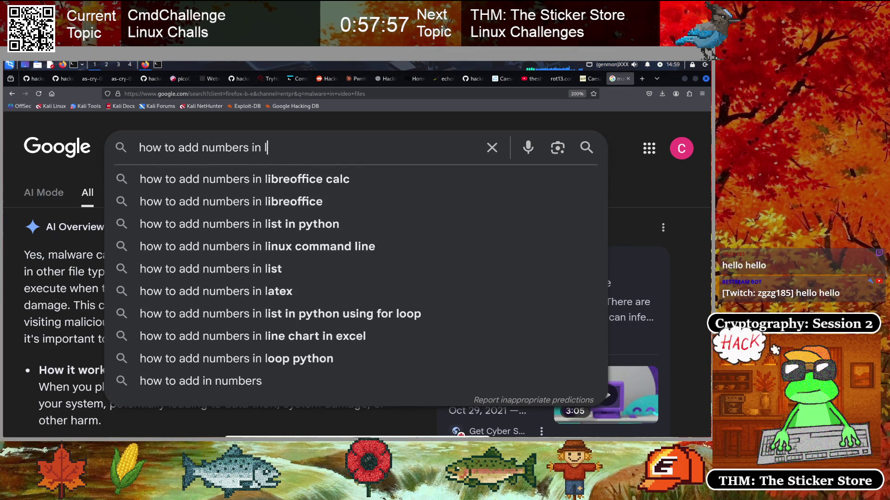
type("inux file")
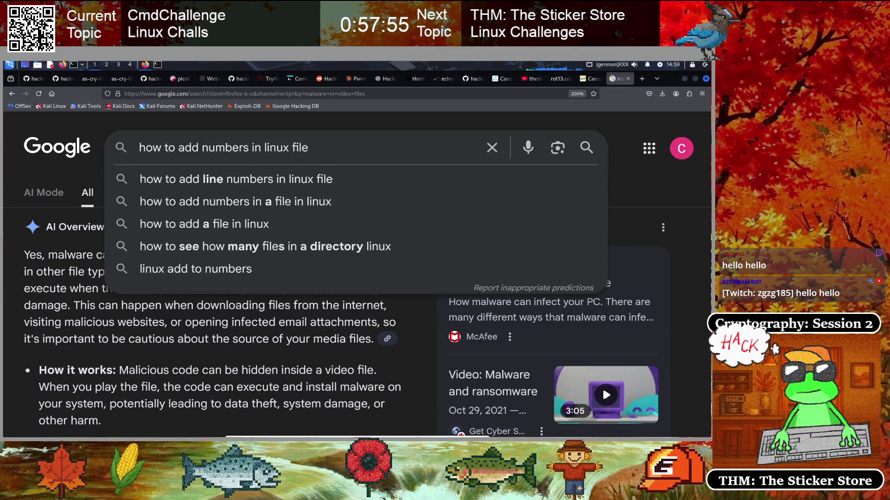
left_click(290, 147)
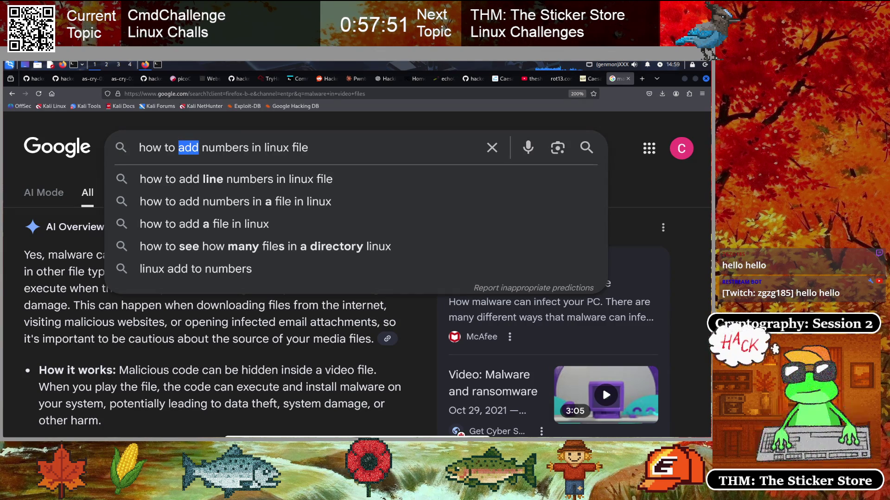
type("sum all")
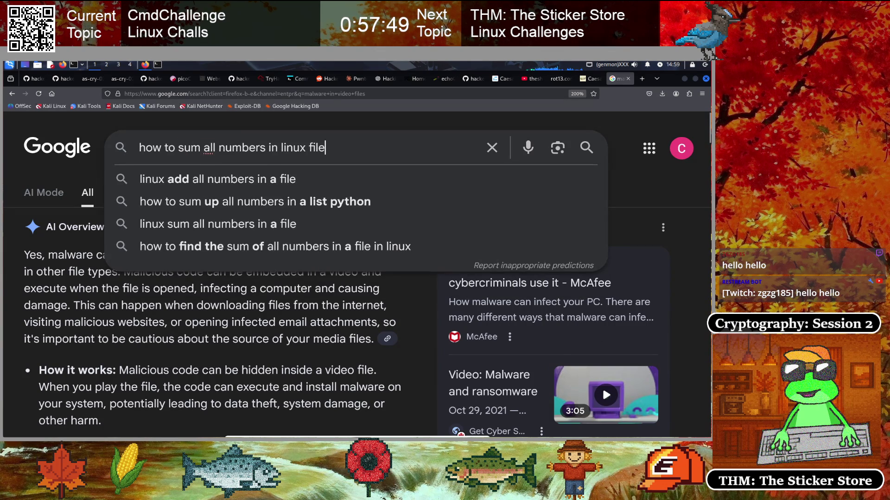
key("Return")
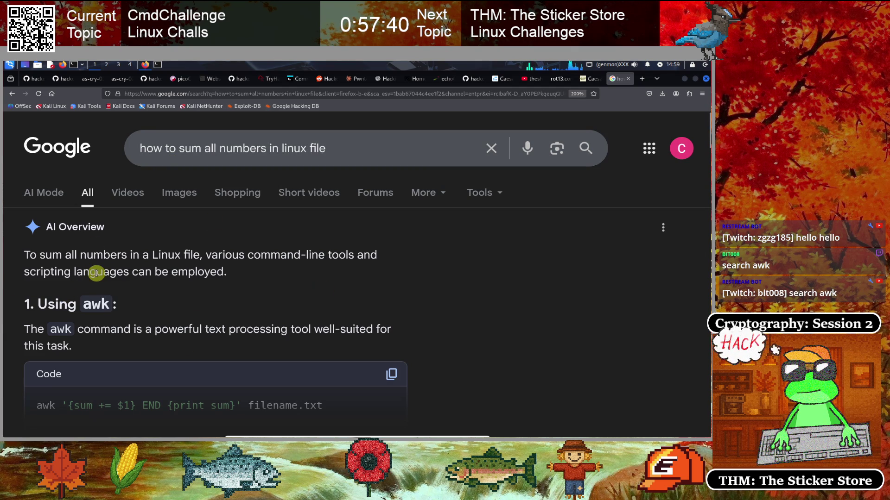
scroll(184, 273, "down", 2)
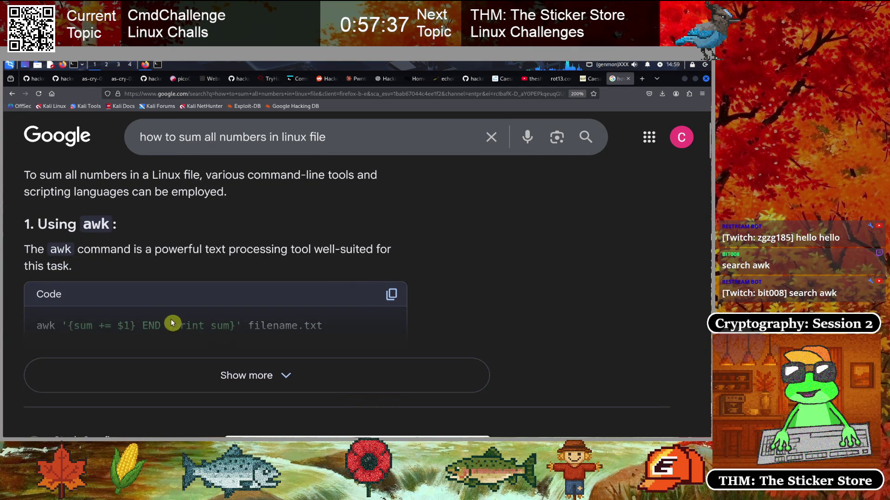
- Expand the AI Overview and examine the $1 field in the awk summing code
scroll(240, 304, "down", 2)
left_click(245, 304)
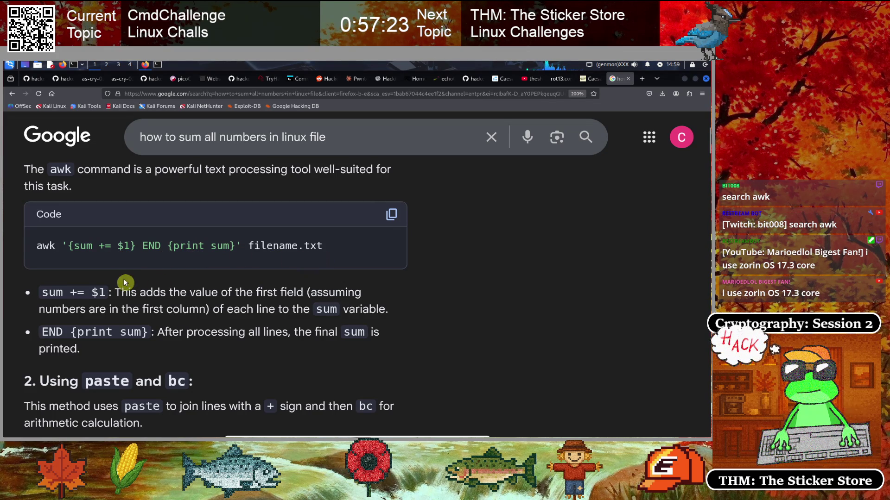
double_click(121, 245)
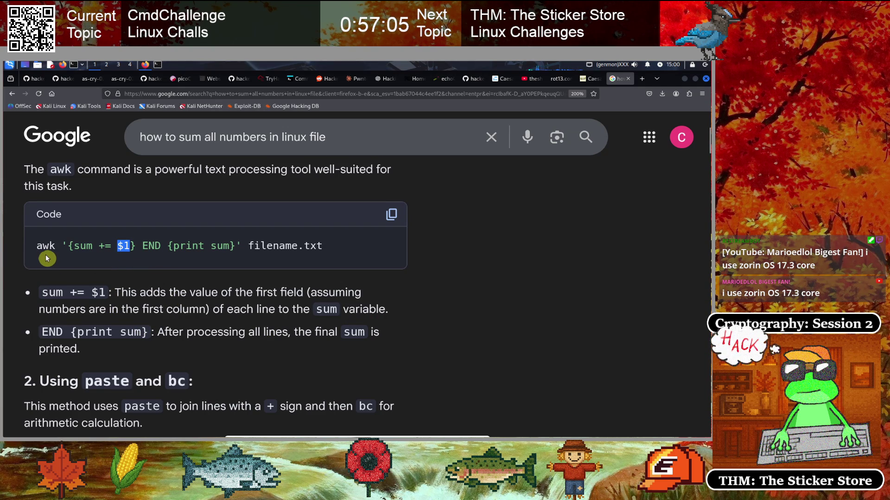
left_click(118, 259)
double_click(123, 246)
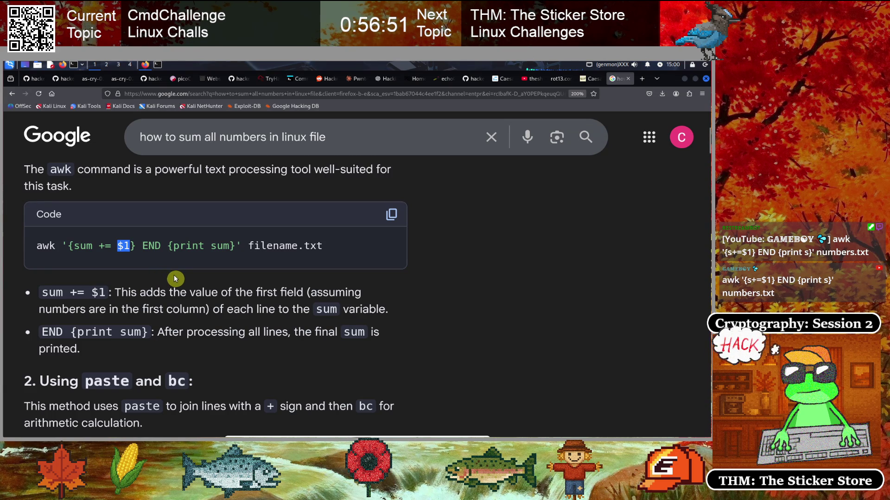
scroll(174, 277, "down", 2)
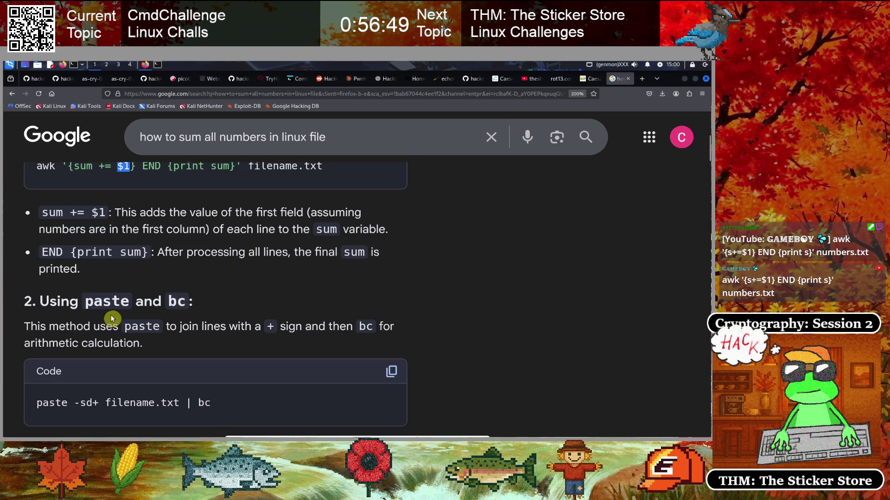
scroll(113, 319, "up", 2)
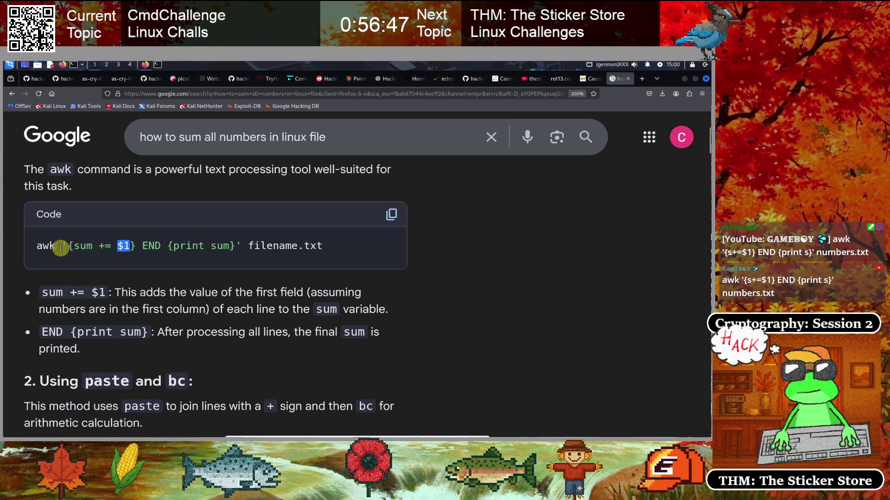
- Copy the awk '{sum += $1} END {print sum}' command to the clipboard
left_click_drag(36, 246, 327, 245)
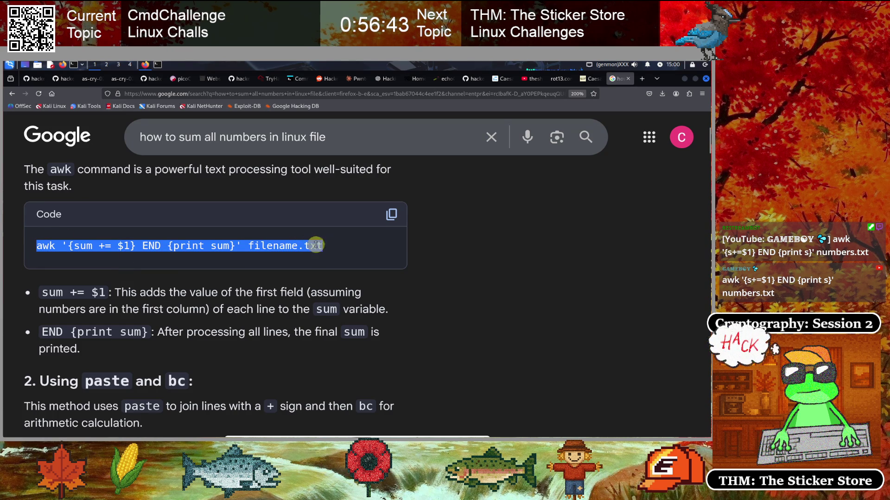
right_click(157, 245)
left_click(174, 253)
left_click(127, 267)
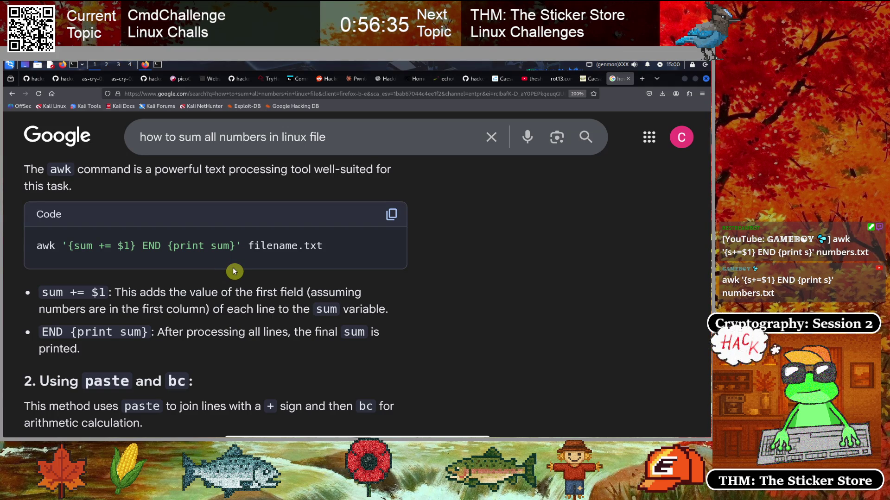
scroll(258, 290, "up", 3)
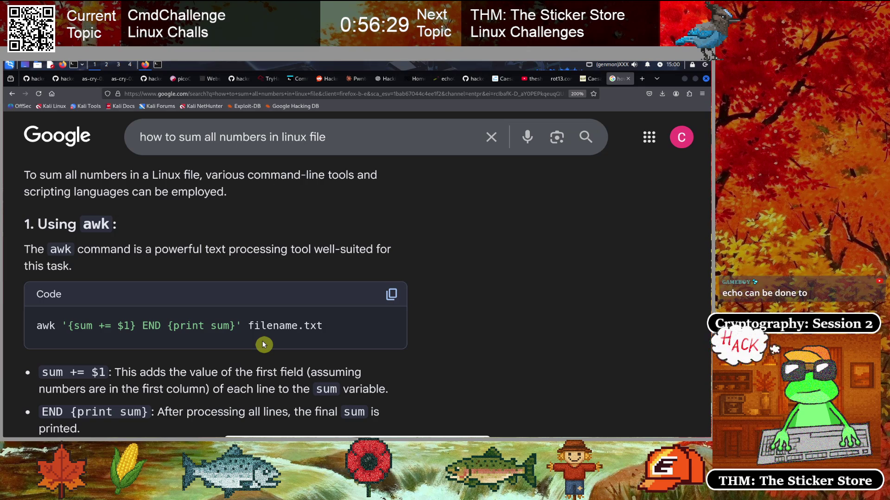
scroll(167, 343, "up", 2)
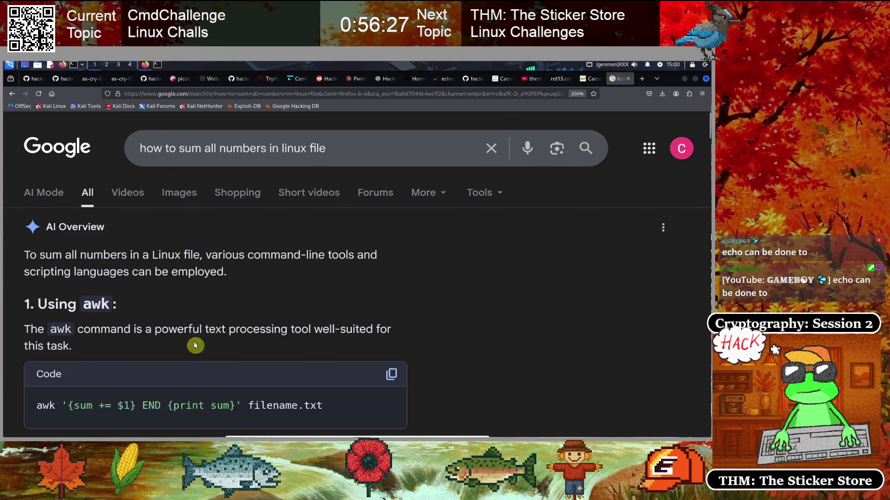
scroll(202, 346, "down", 4)
scroll(227, 304, "down", 7)
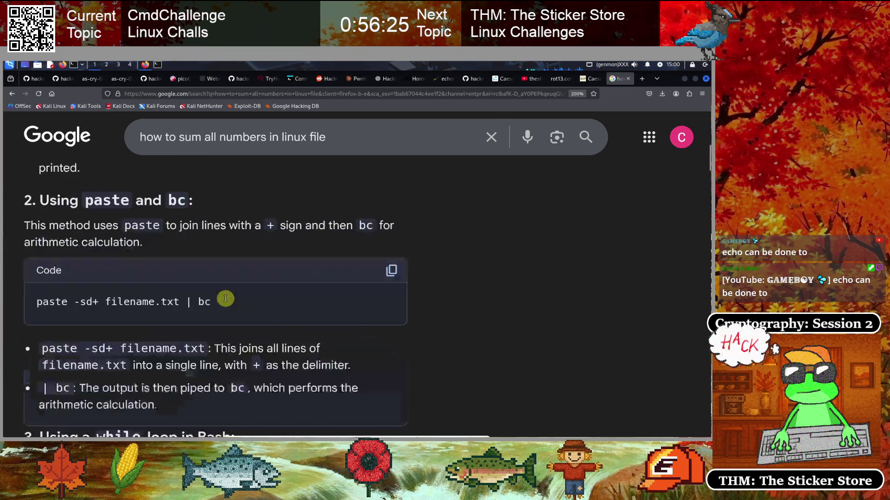
scroll(276, 308, "up", 10)
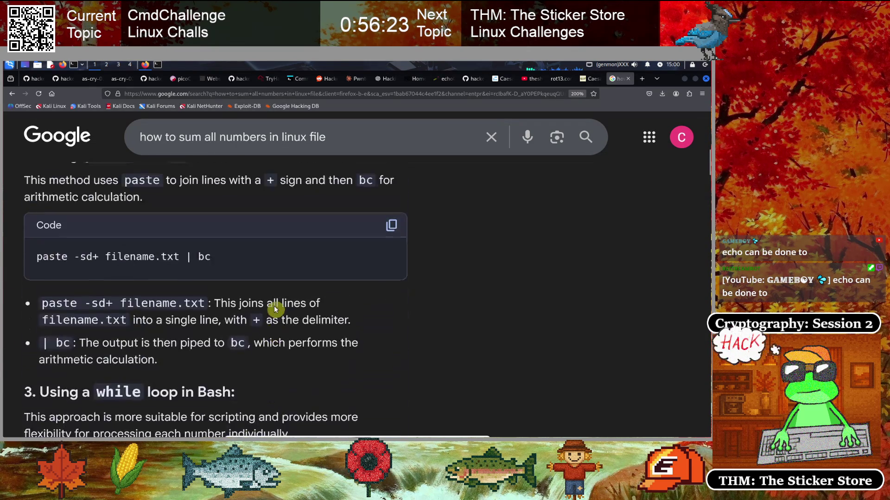
- Paste the awk sum command and rerun it on sum-me.txt instead of filename.txt
left_click(297, 79)
key("ctrl+v")
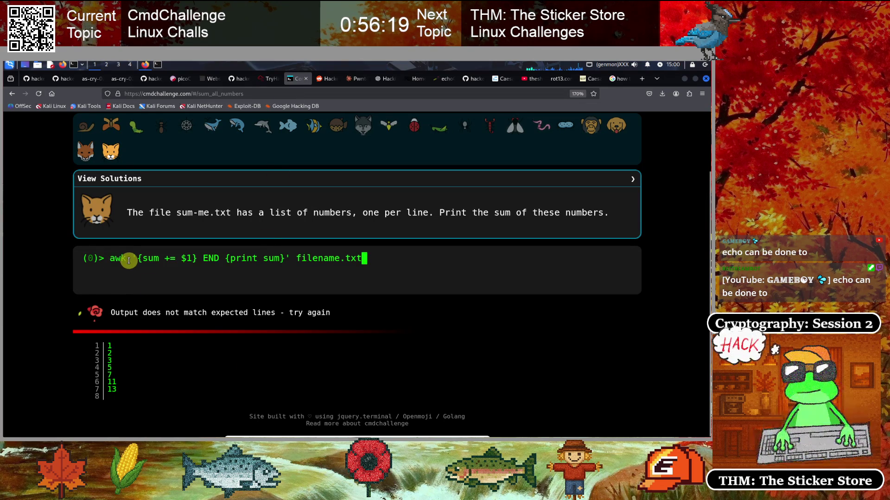
key("Return")
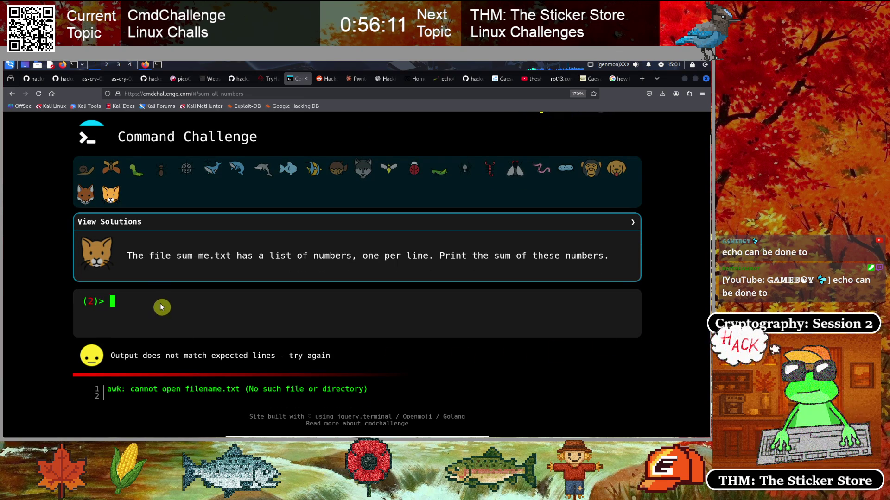
key("Up")
key("Left")
key("Left")
key("Left")
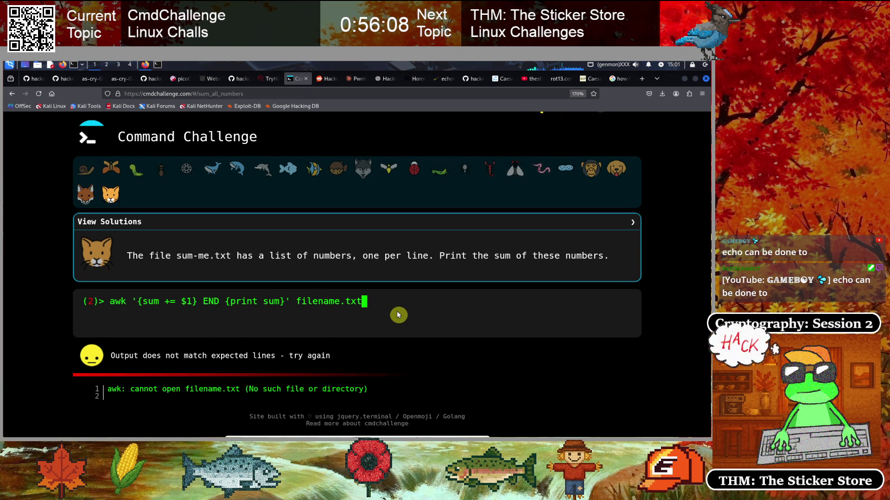
key("BackSpace")
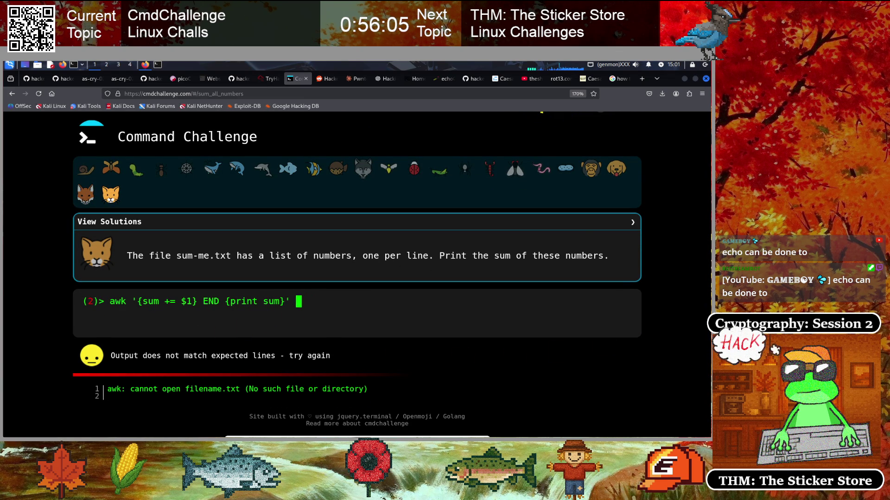
type("sum-")
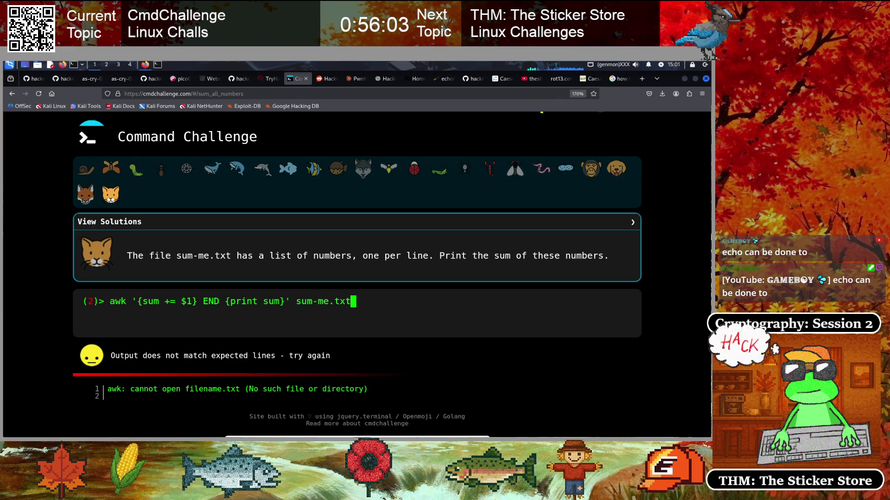
key("Return")
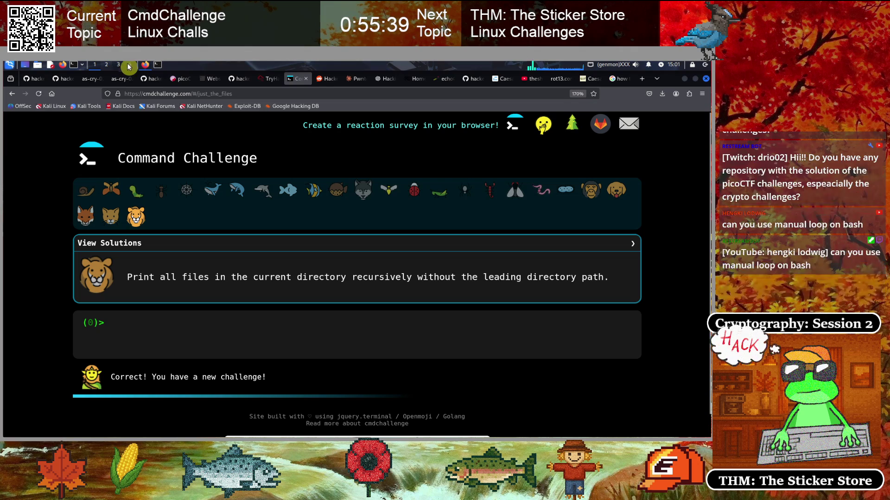
left_click(65, 79)
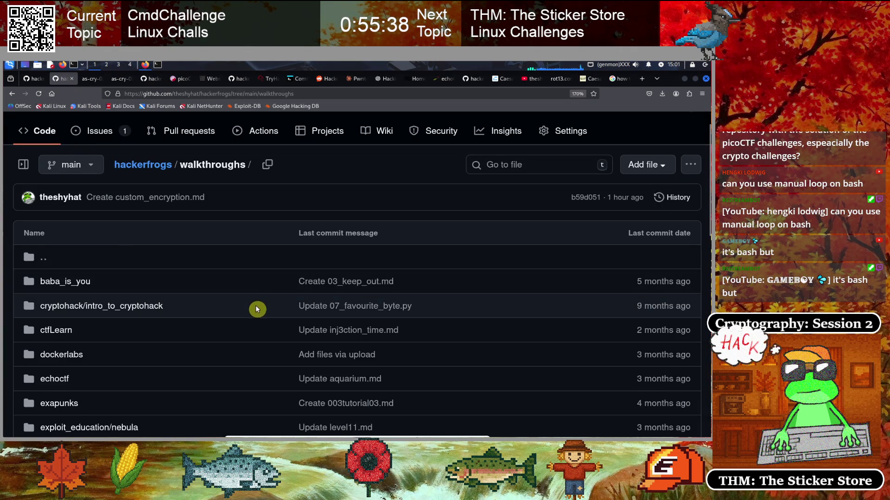
- Open the picoctf folder in hackerfrogs/walkthroughs and select its URL
scroll(225, 284, "up", 1)
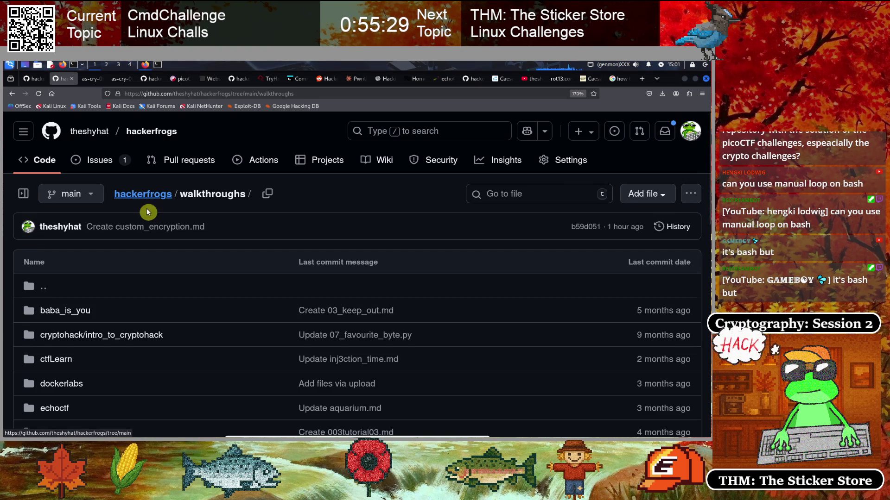
scroll(246, 297, "down", 3)
scroll(217, 320, "down", 3)
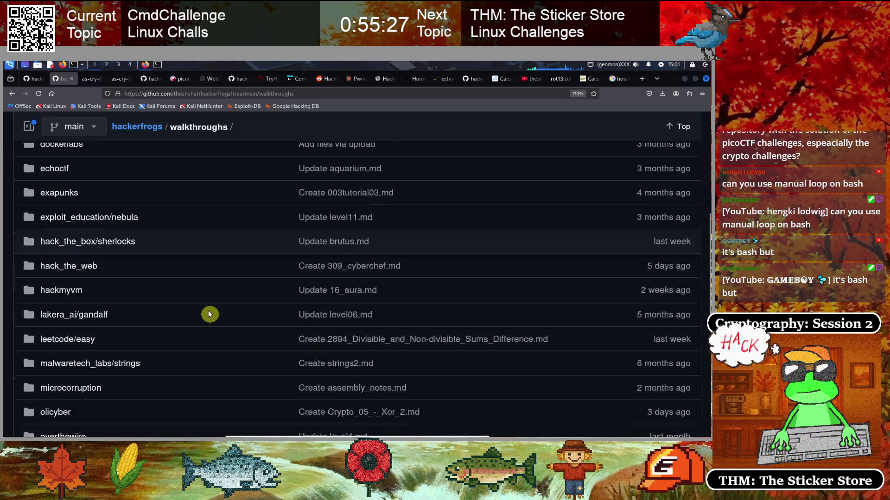
scroll(195, 308, "up", 2)
scroll(195, 308, "down", 5)
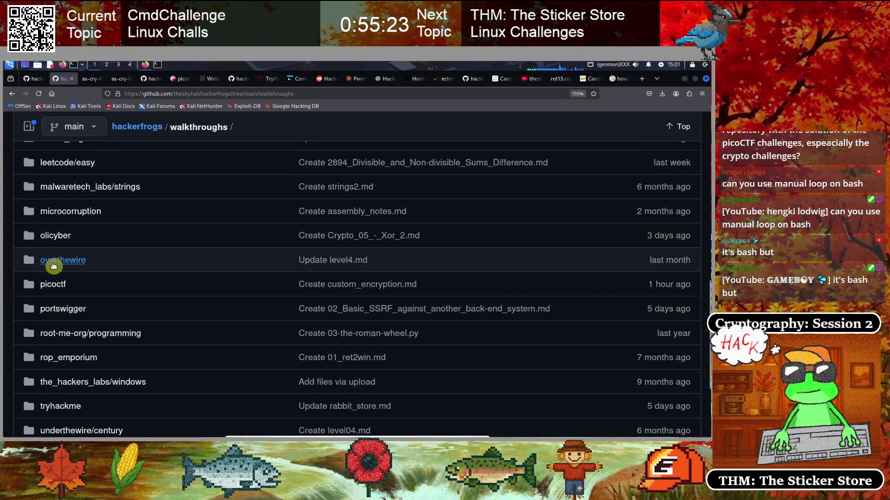
left_click(47, 285)
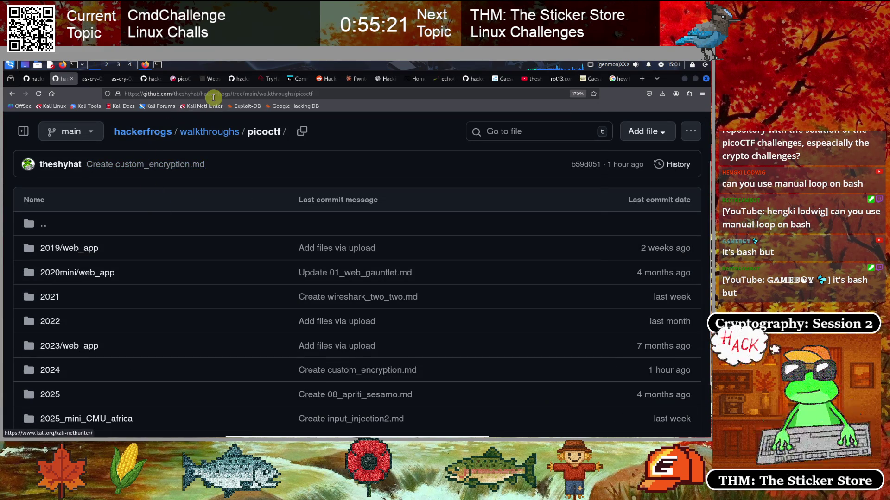
left_click(216, 94)
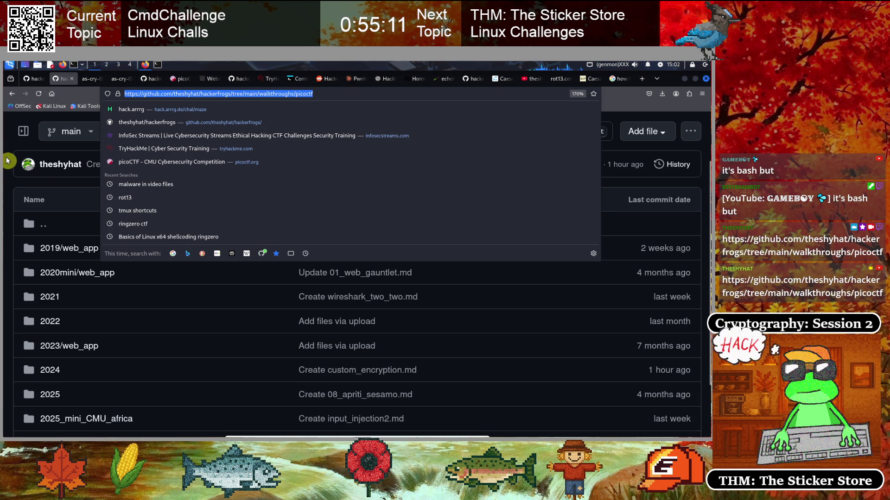
left_click(37, 148)
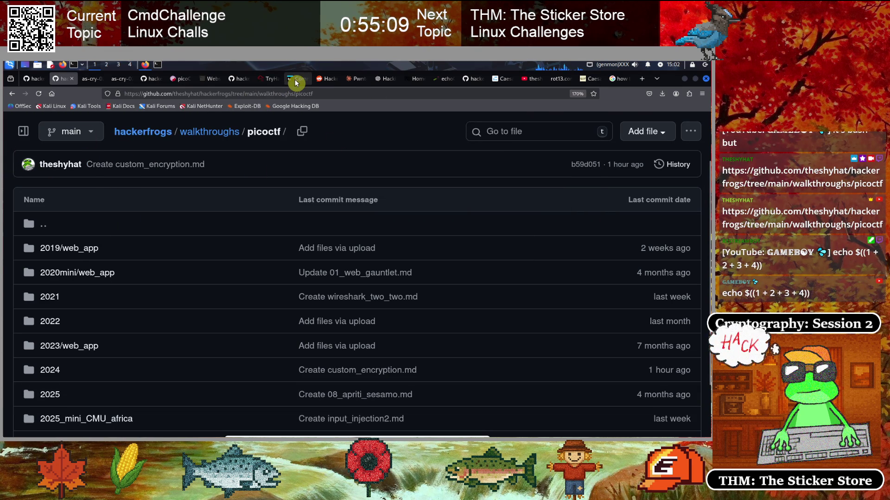
- List the just_the_files directory with ls -1R, revealing the 2038 folder and its files
left_click(296, 79)
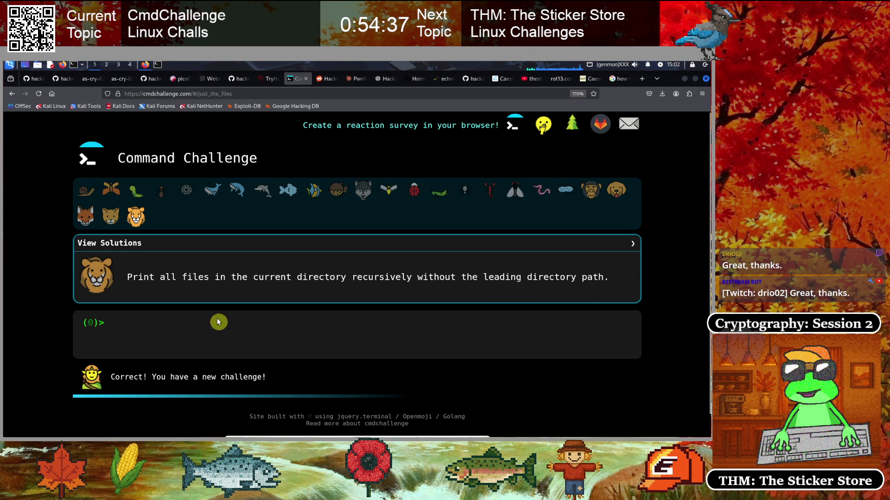
scroll(327, 295, "down", 1)
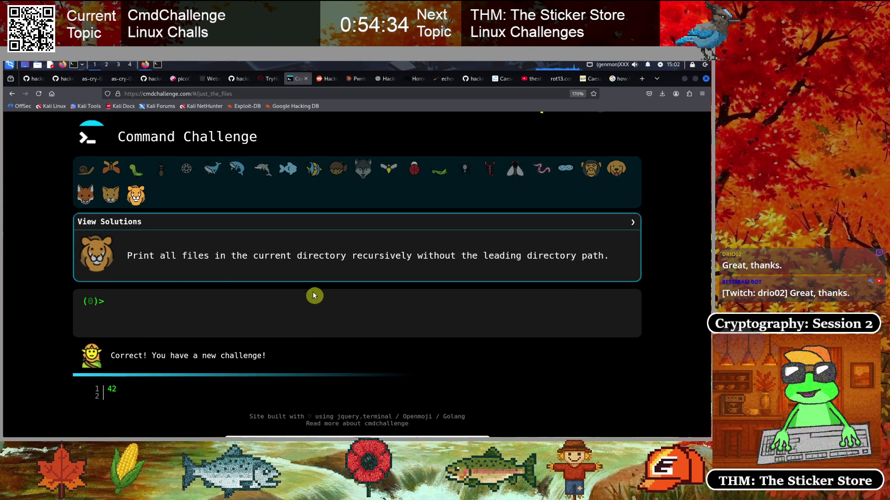
left_click(155, 310)
key("Return")
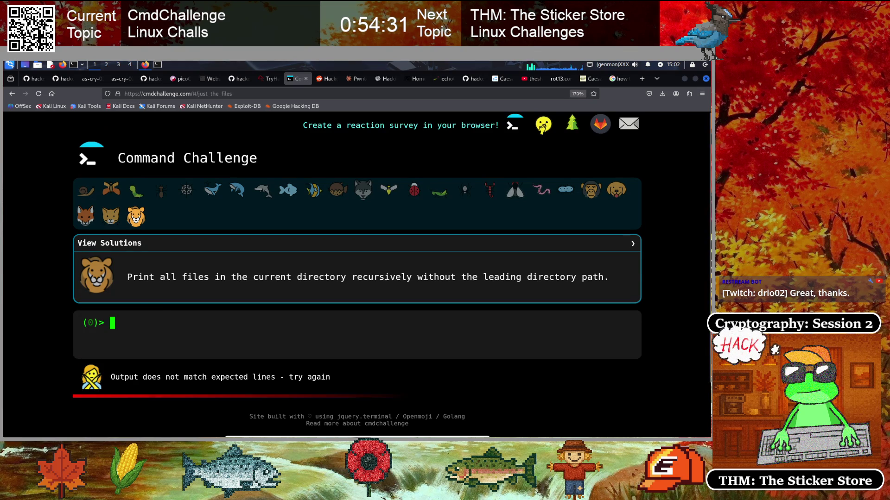
scroll(469, 300, "down", 2)
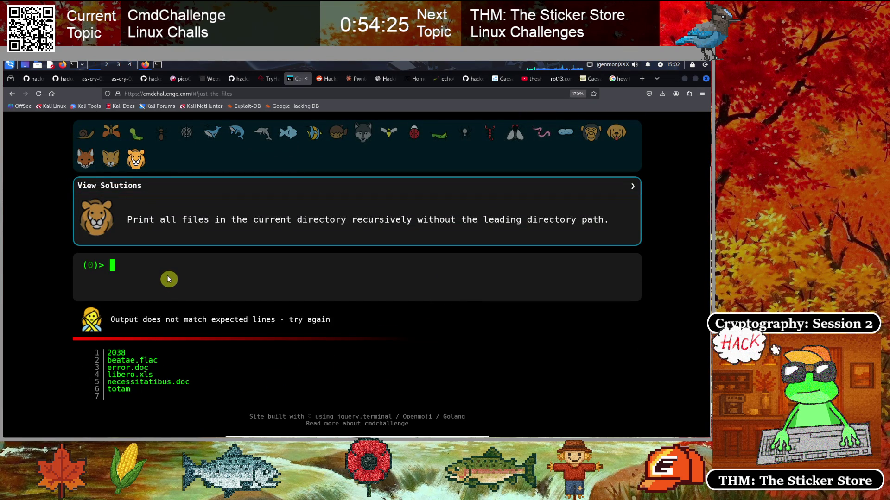
type("ls -1R")
key("Return")
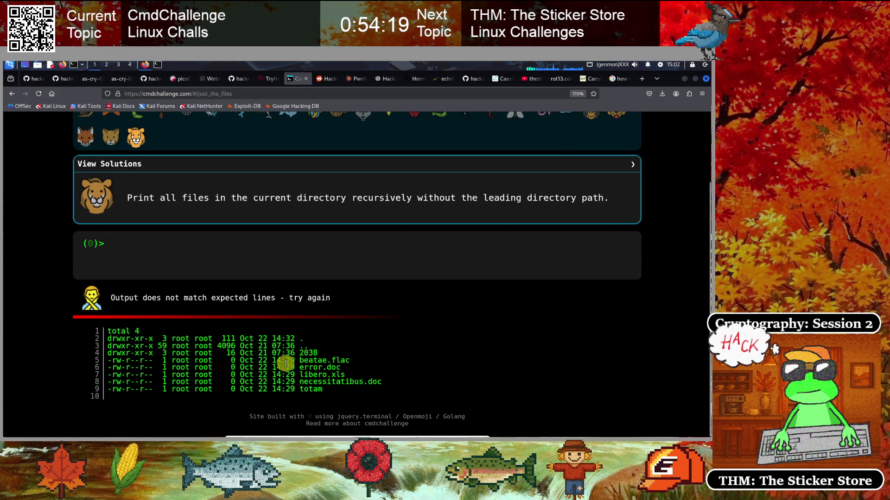
mouse_move(108, 353)
left_mouse_down()
mouse_move(318, 363)
mouse_move(355, 381)
left_mouse_up()
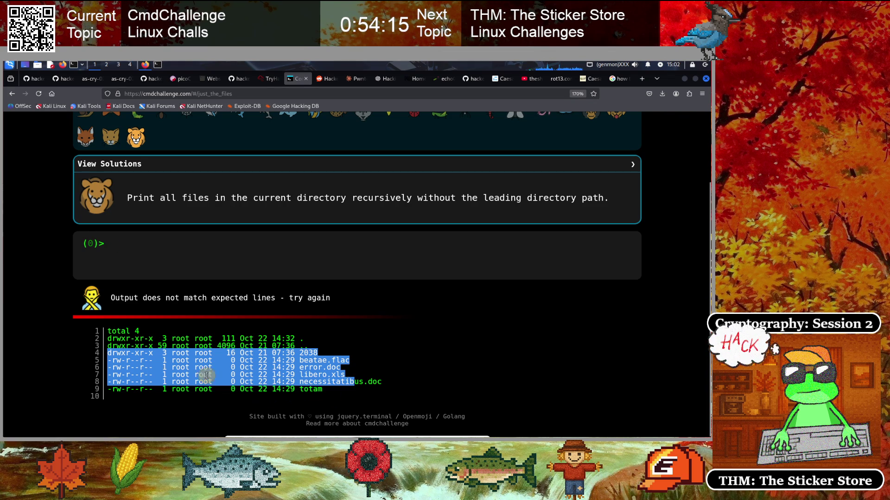
left_click(314, 371)
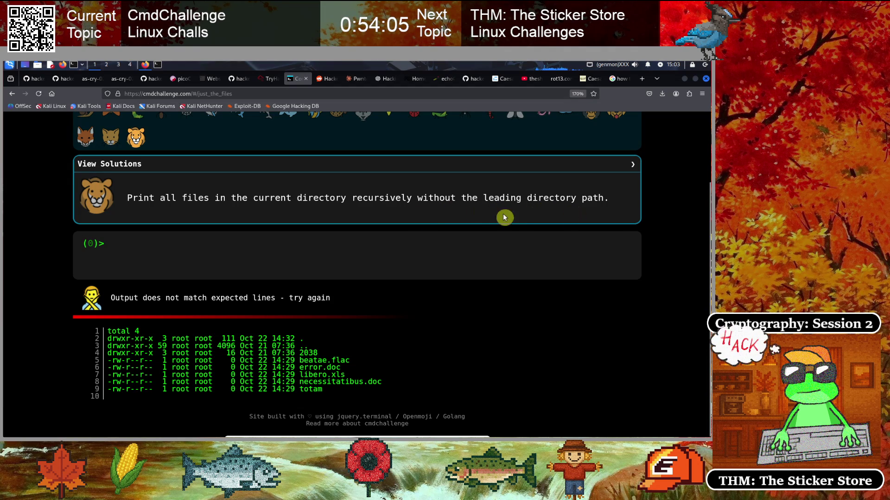
- Try cat on all files, hitting the '2038: Is a directory' error
type("cat *")
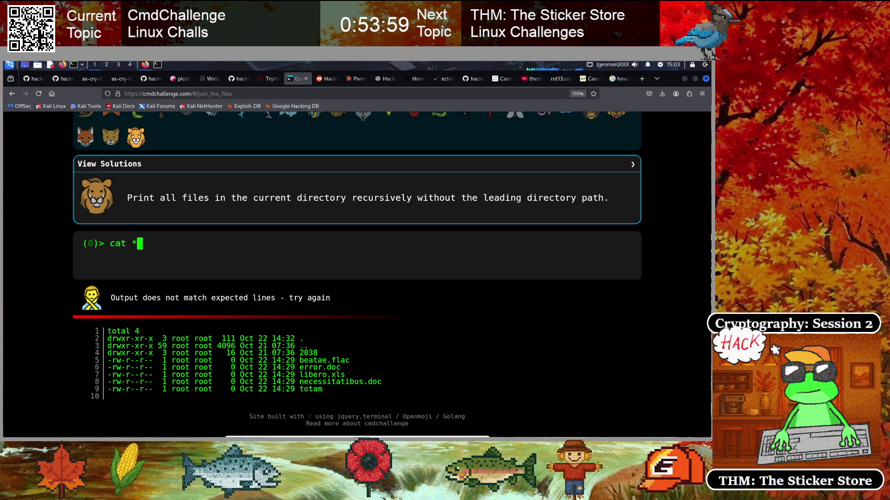
key("Return")
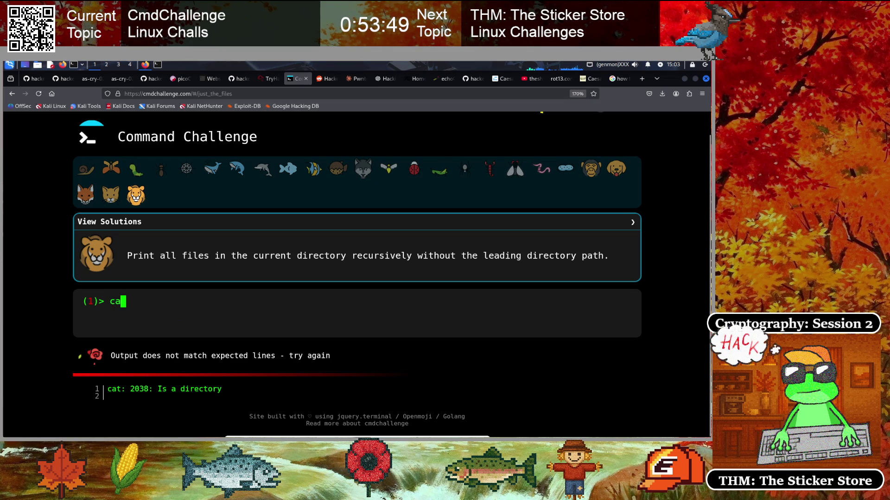
key("BackSpace")
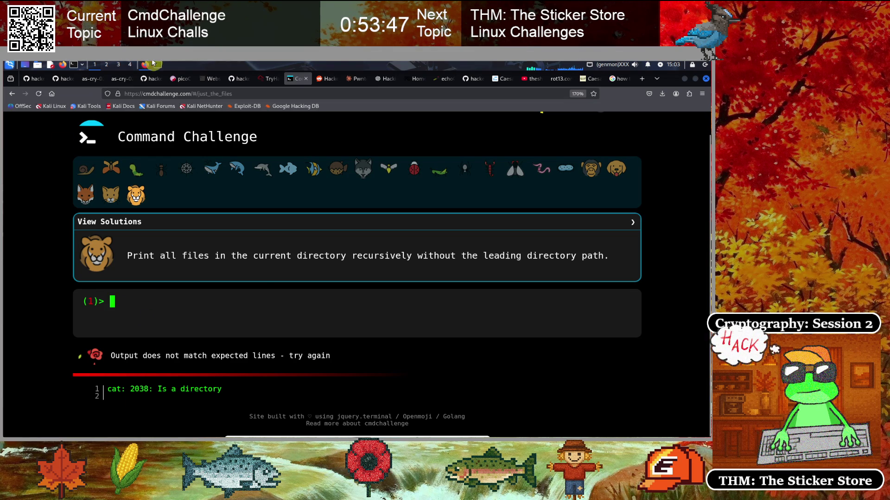
left_click(156, 65)
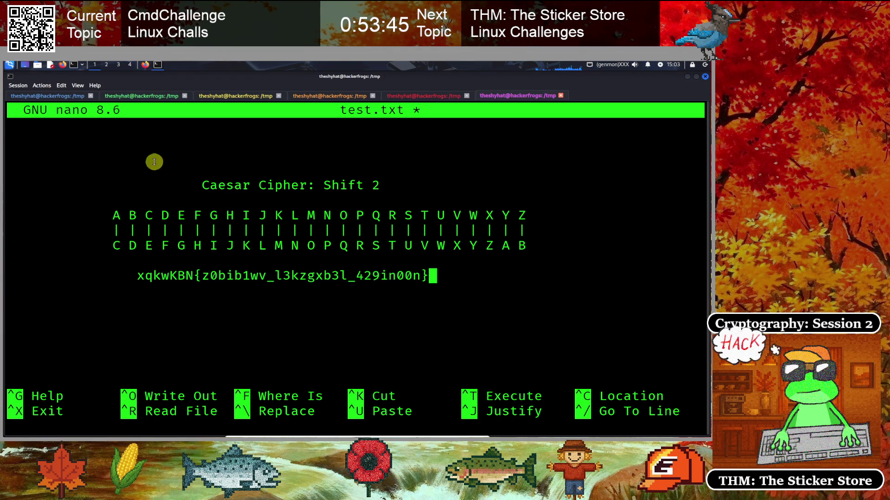
- Exit nano, clear the terminal and display cat's help with its options and examples
key("ctrl+x")
type("nclear")
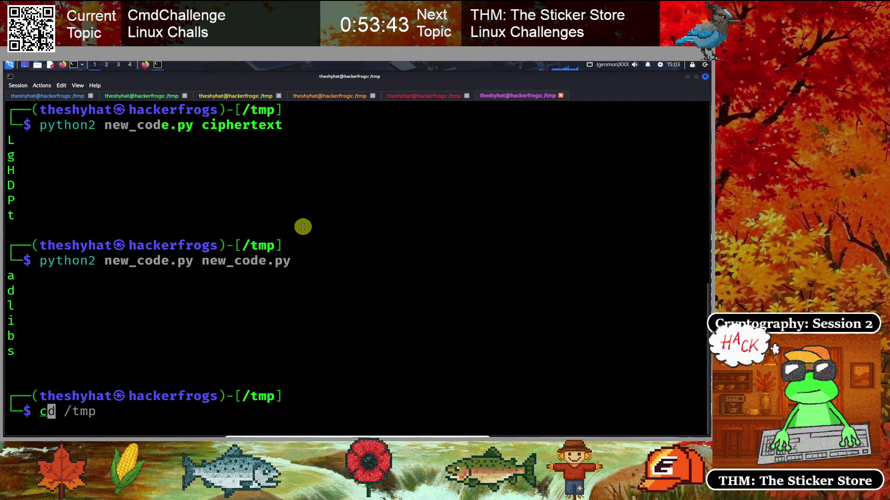
key("Return")
type("n ca")
key("BackSpace")
key("BackSpace")
key("BackSpace")
key("BackSpace")
key("BackSpace")
key("BackSpace")
type("cat -")
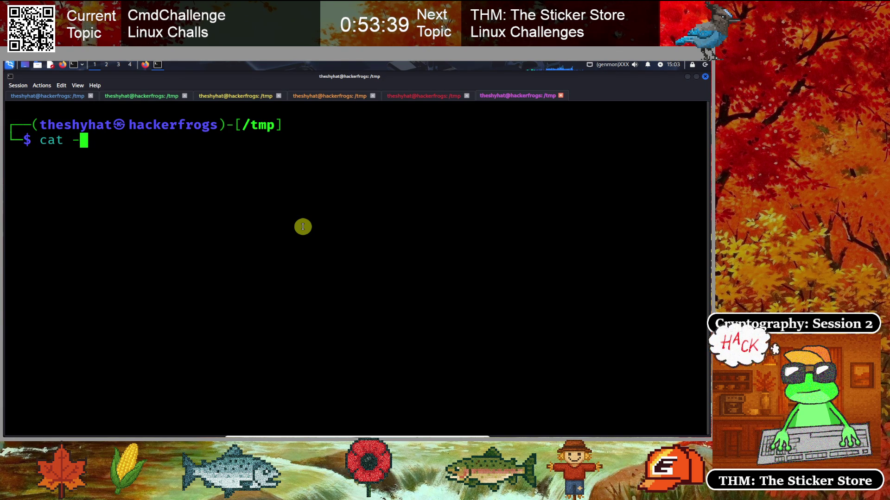
type("lp")
key("Return")
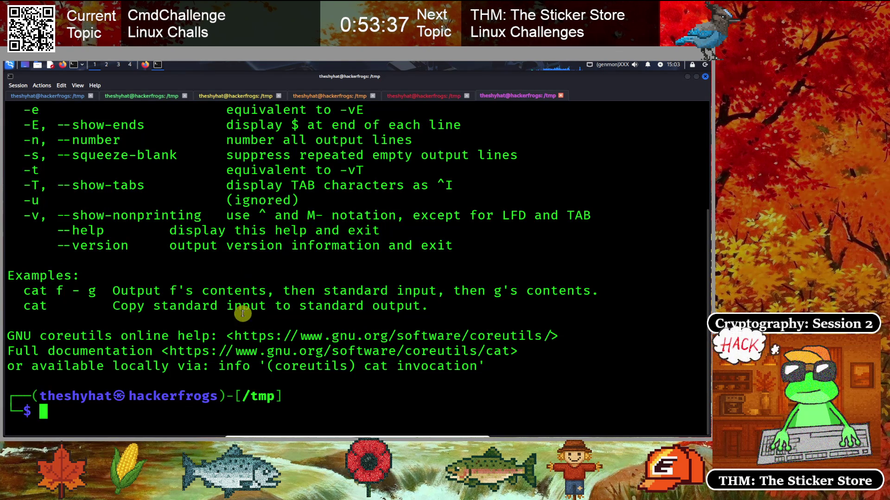
scroll(168, 306, "up", 2)
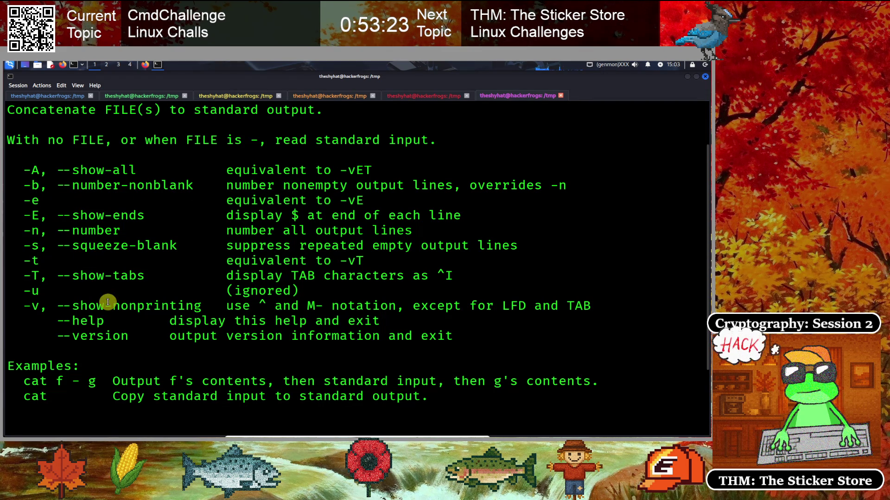
scroll(107, 304, "down", 2)
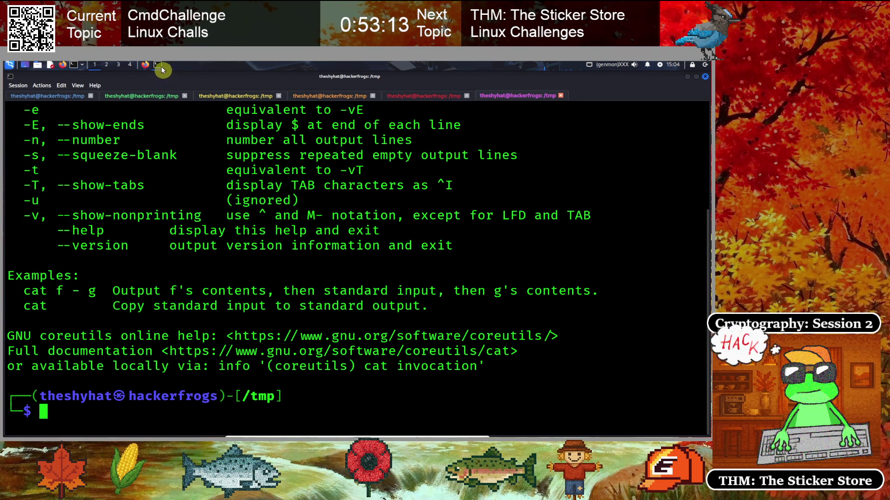
left_click(145, 65)
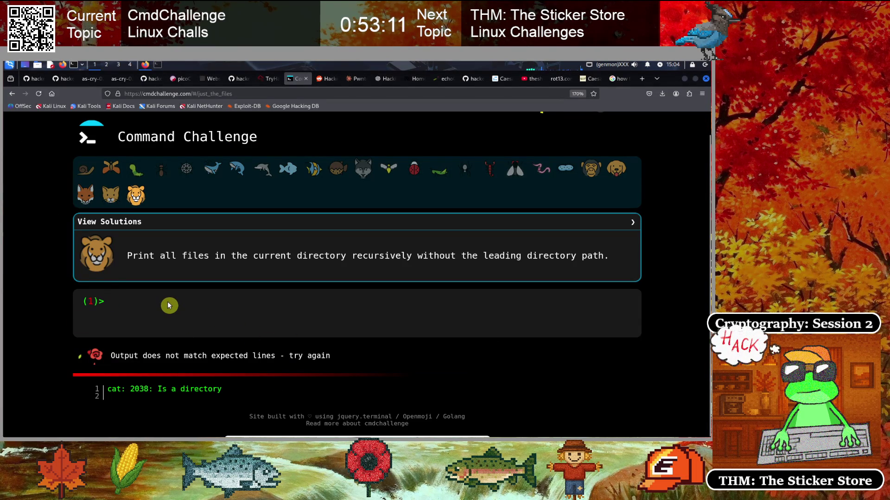
- Draft a find . answer at the just_the_files prompt, then discard it
type("find .")
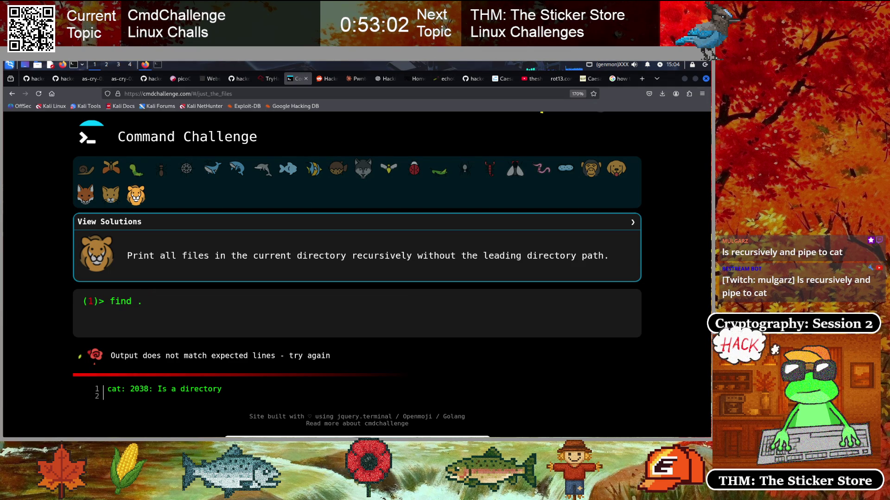
key("BackSpace")
key("BackSpace")
key("BackSpace")
type("l")
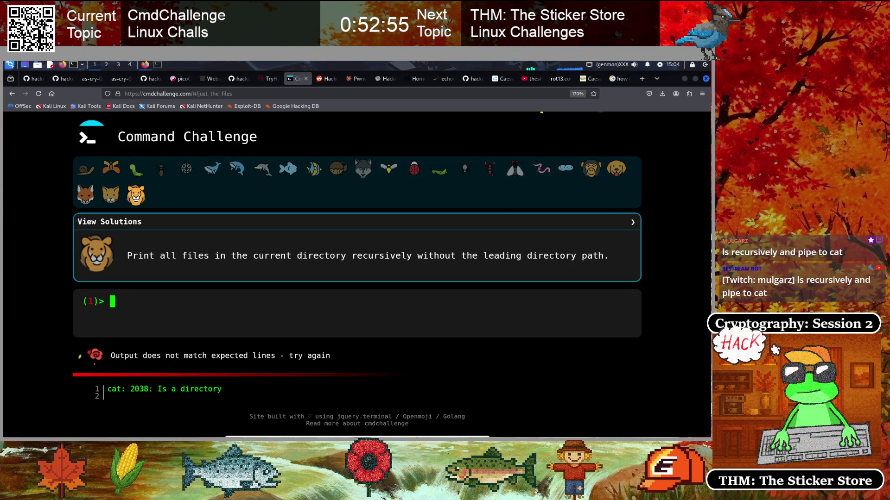
left_click(159, 65)
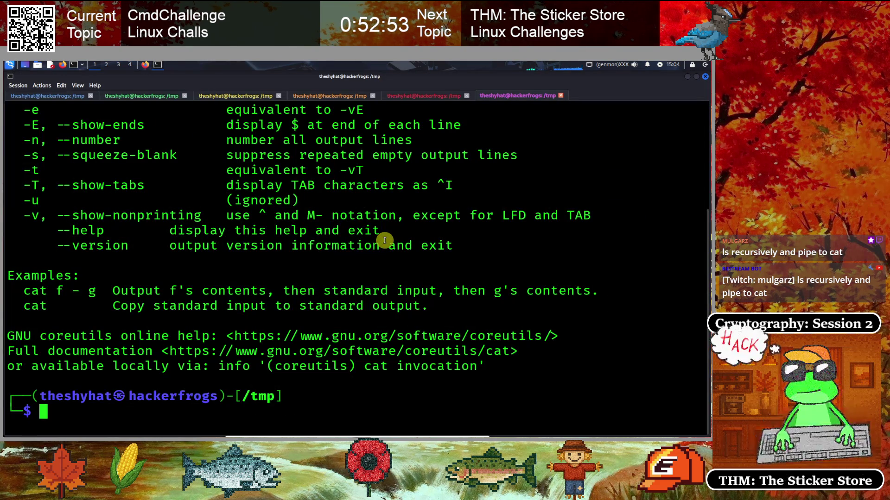
- Clear the terminal, show ls --help, and scroll up to the -R/--recursive option
key("ctrl+l")
type("ls --help")
key("Return")
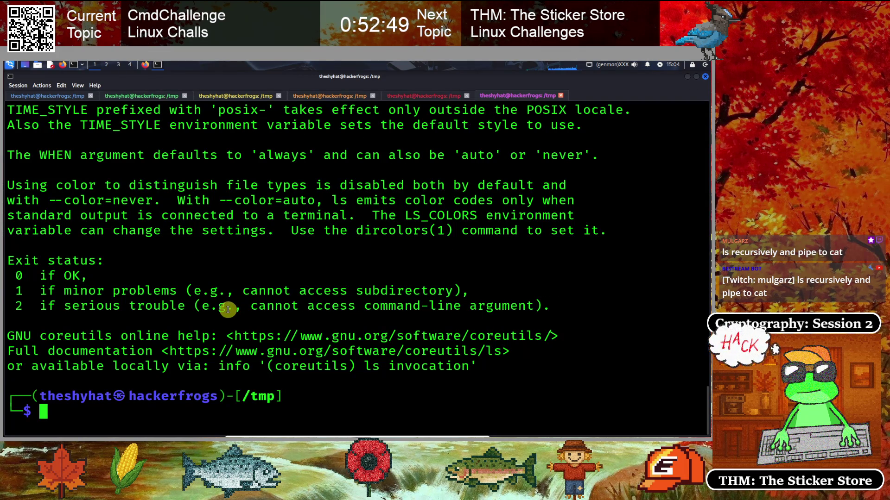
scroll(228, 310, "up", 9)
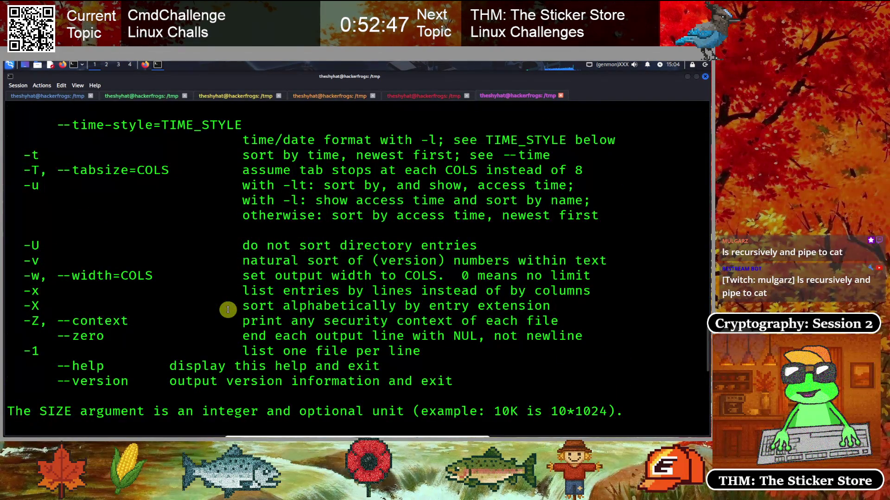
scroll(135, 327, "up", 3)
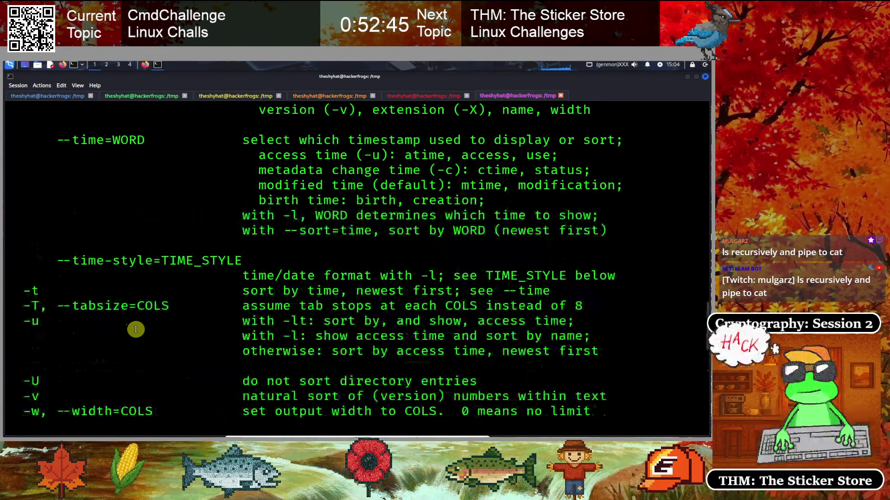
scroll(136, 330, "up", 4)
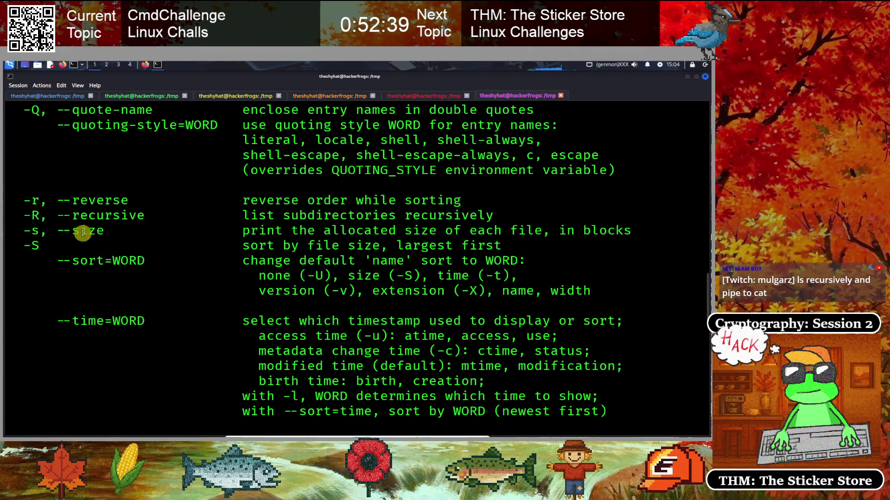
- Submit ls -R as the just_the_files answer, which is rejected
left_click(158, 67)
type("ls -R")
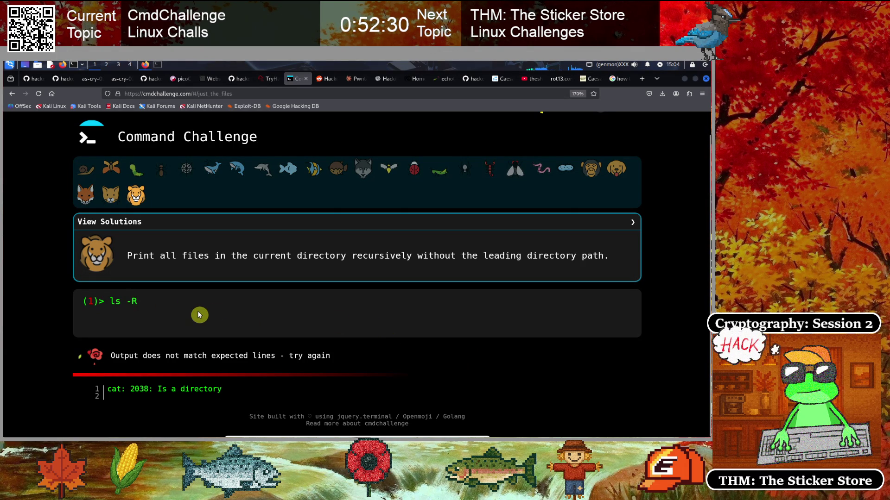
key("Return")
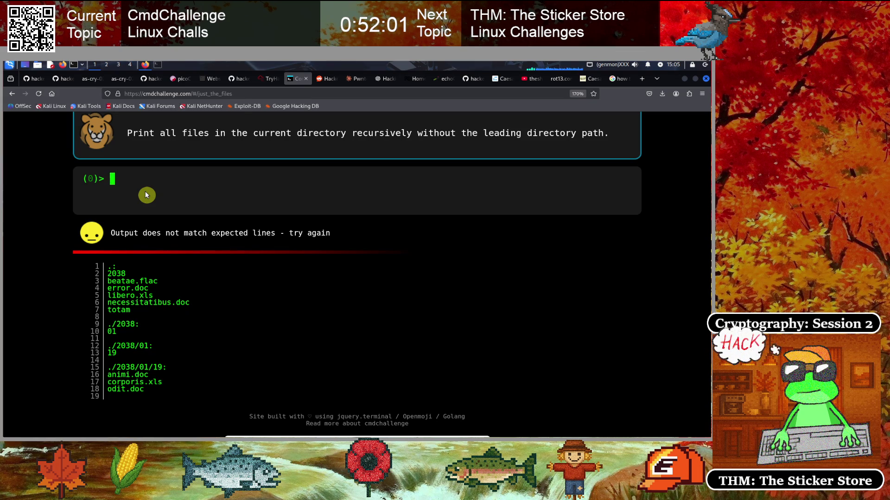
left_click(217, 93)
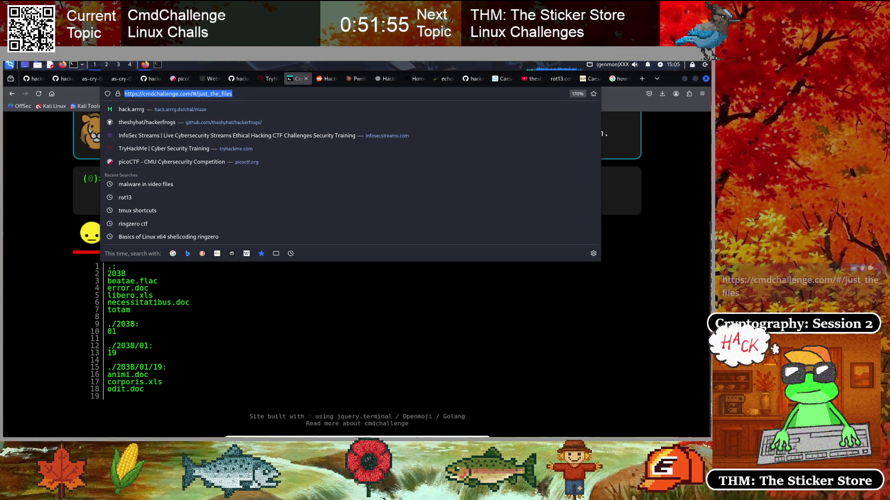
left_click(65, 313)
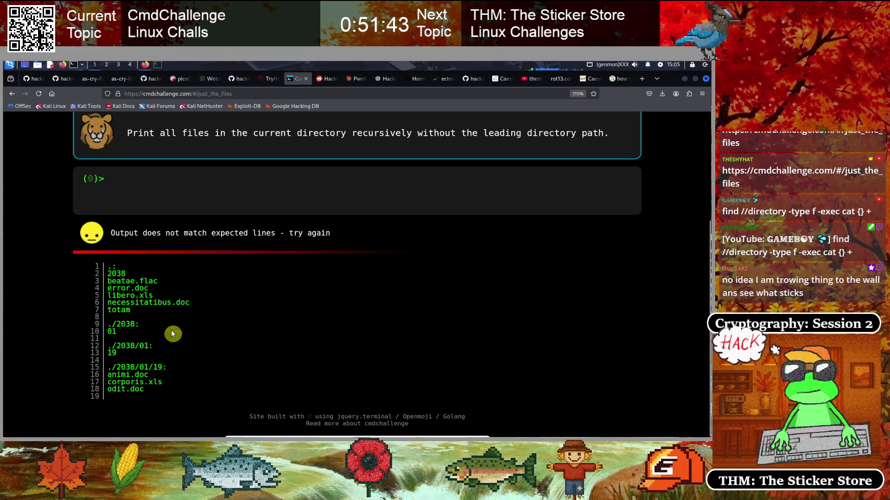
- Submit find . -type f as the answer
left_click(164, 187)
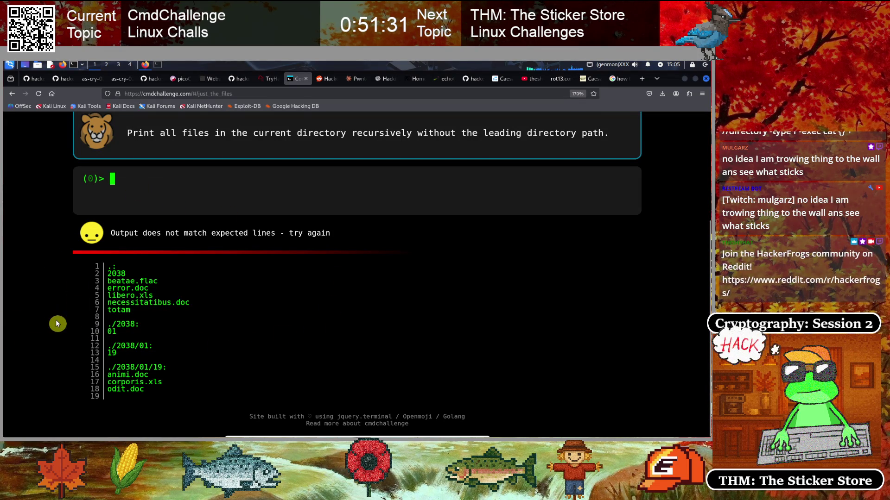
type("find . ")
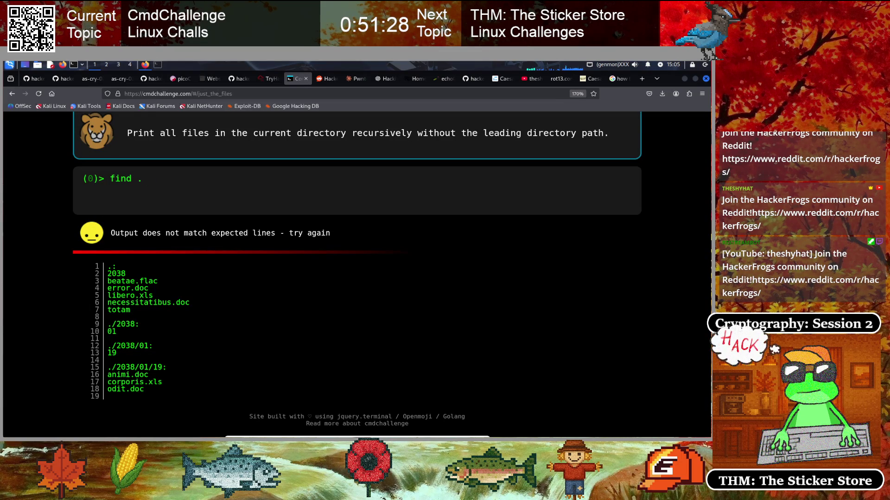
type("-")
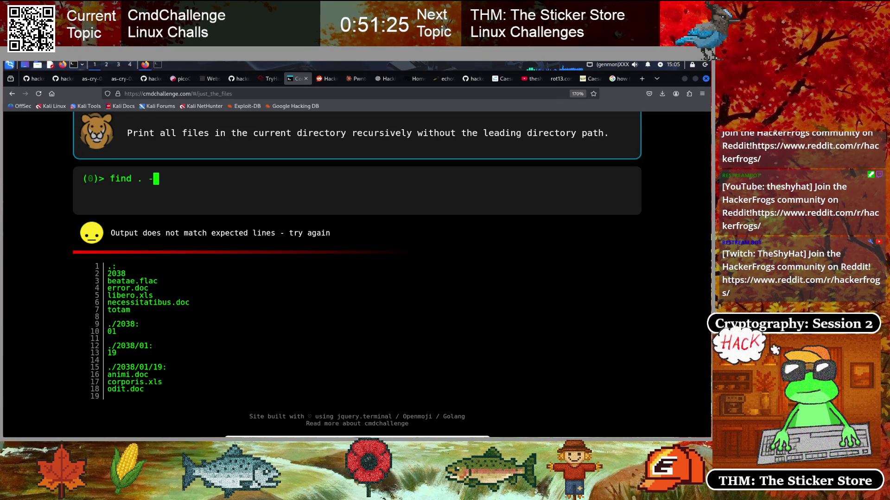
type("type f")
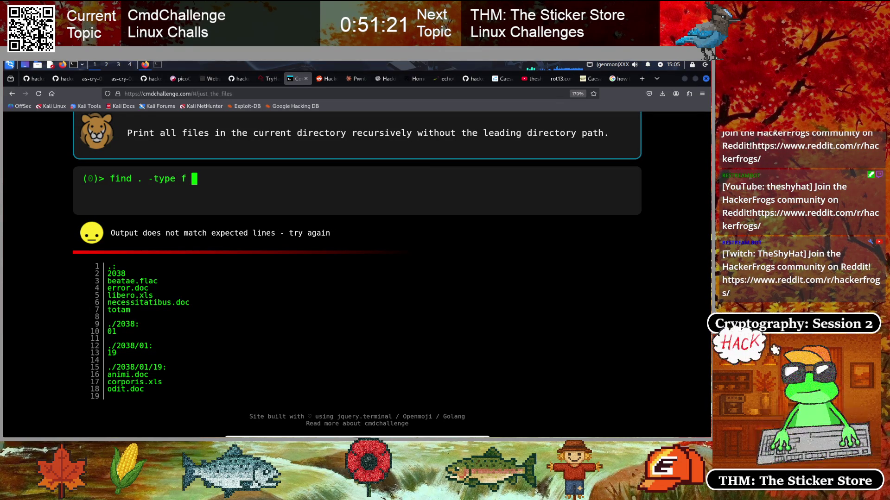
key("BackSpace")
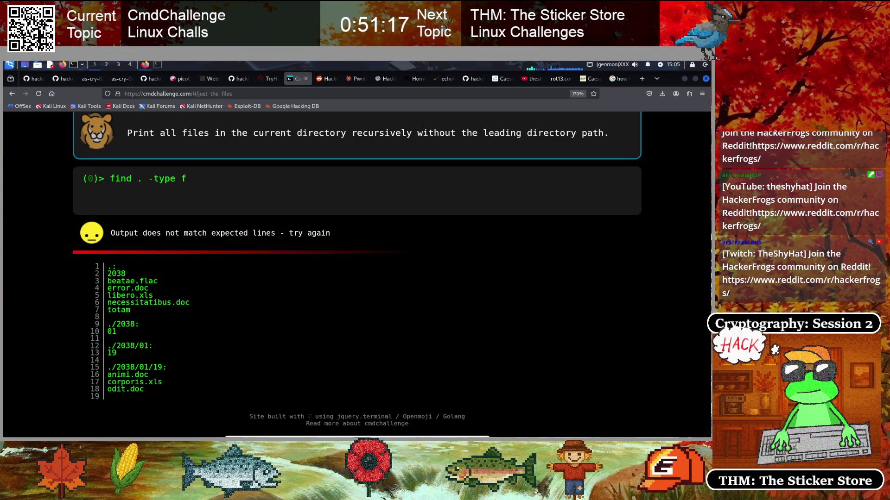
key("Return")
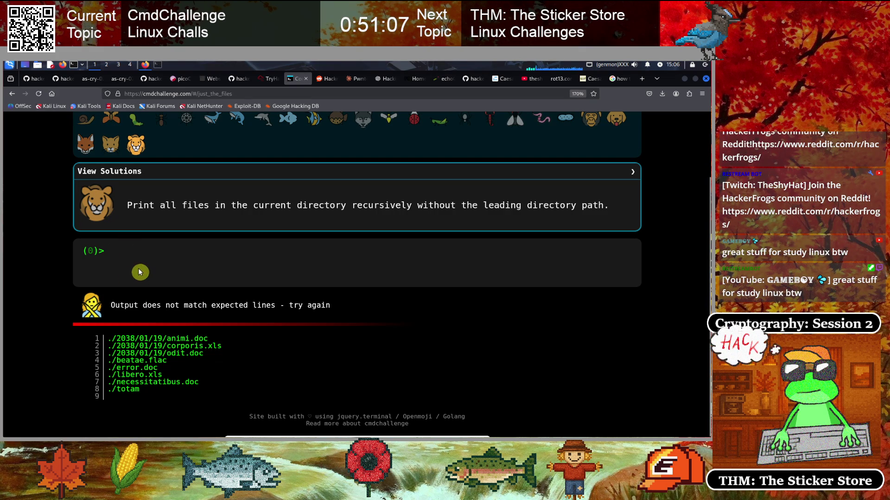
- Submit find . -type f -exec cat {} \; as the answer
type("find . -type f -exec ")
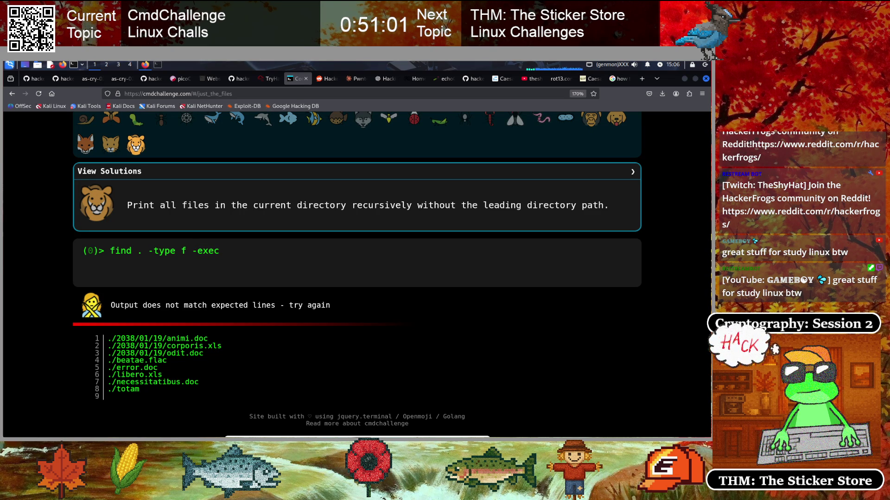
type("[]")
key("BackSpace")
key("BackSpace")
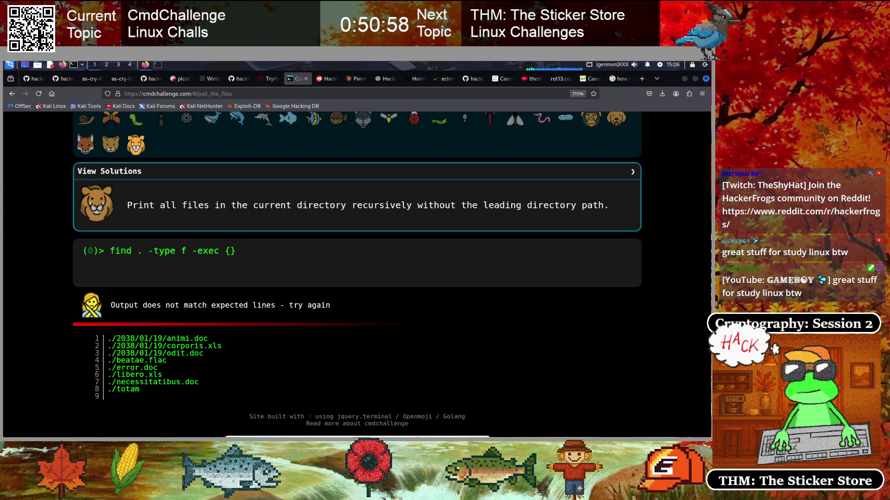
type(" \\;")
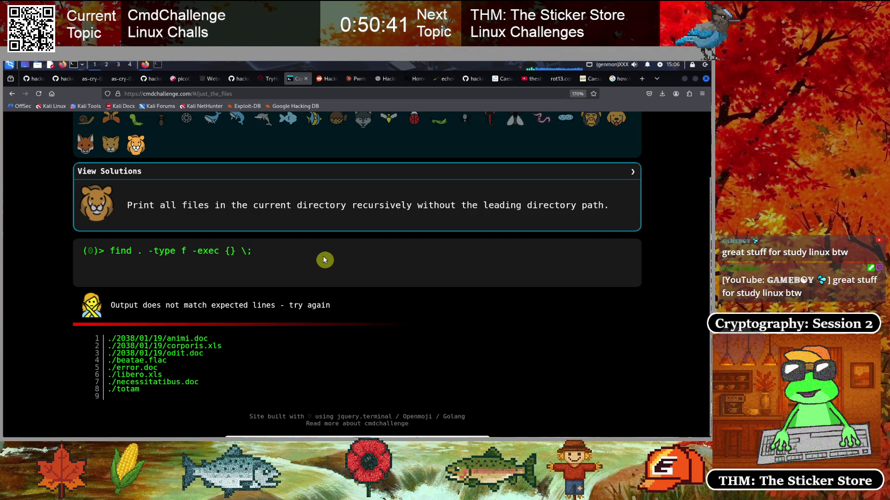
key("Left")
key("Left")
key("Left")
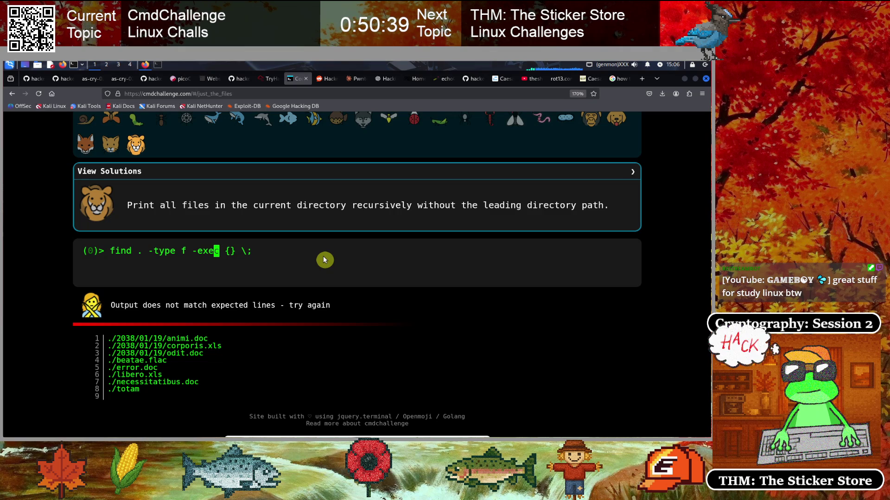
type("ls")
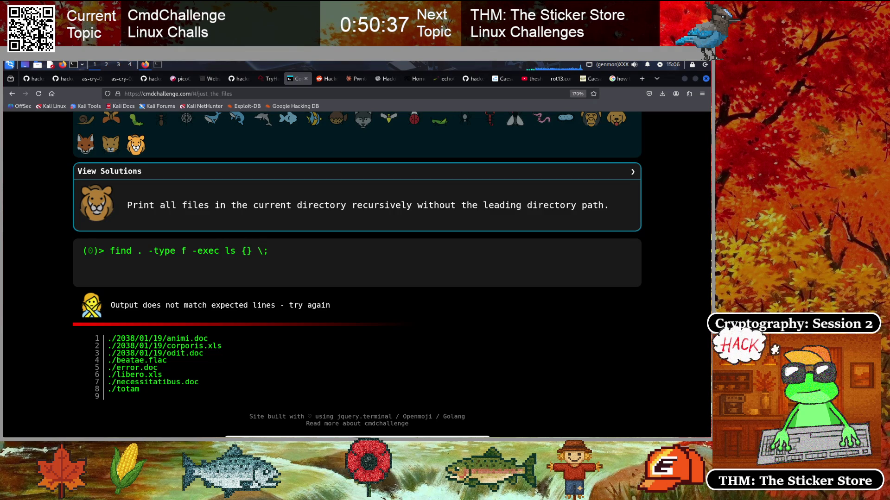
key("BackSpace")
type("cat")
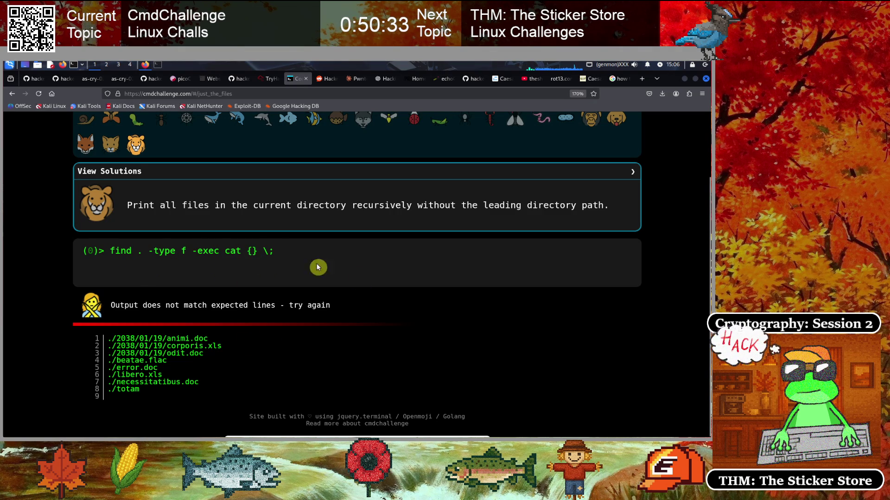
key("Return")
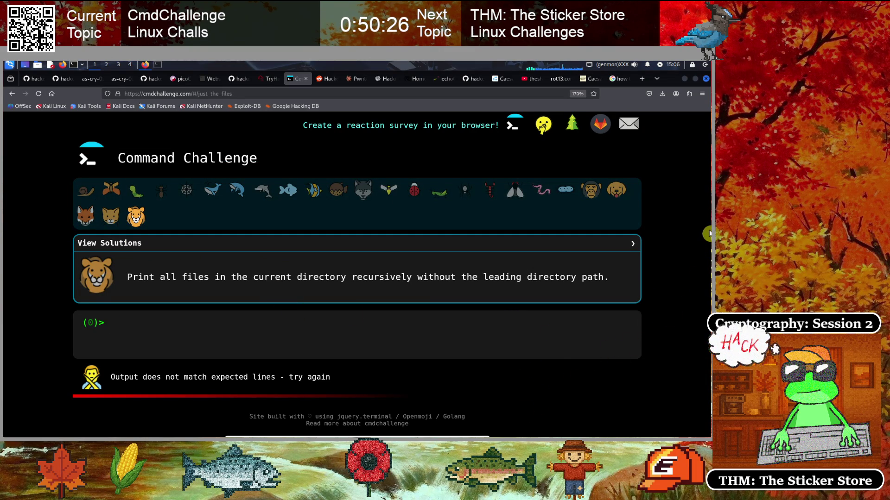
- Rerun the find -exec cat command starting from ./ instead of
left_click(211, 329)
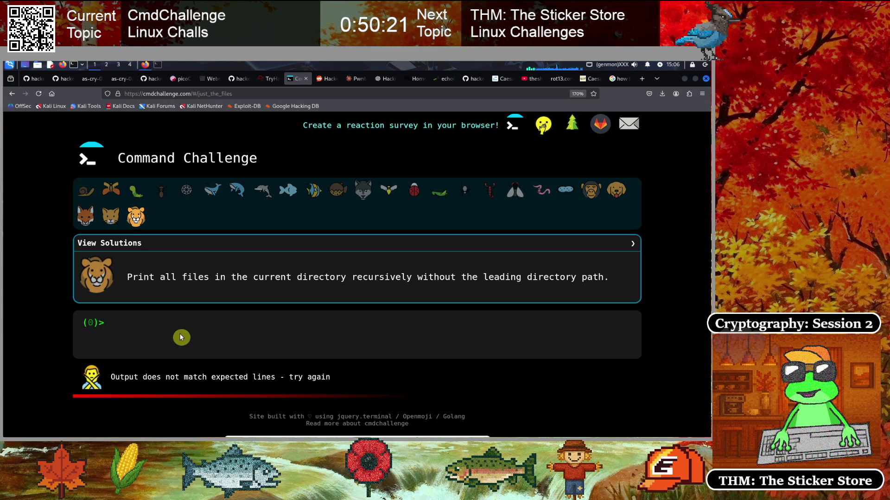
key("Up")
key("Left")
key("Left")
key("Left")
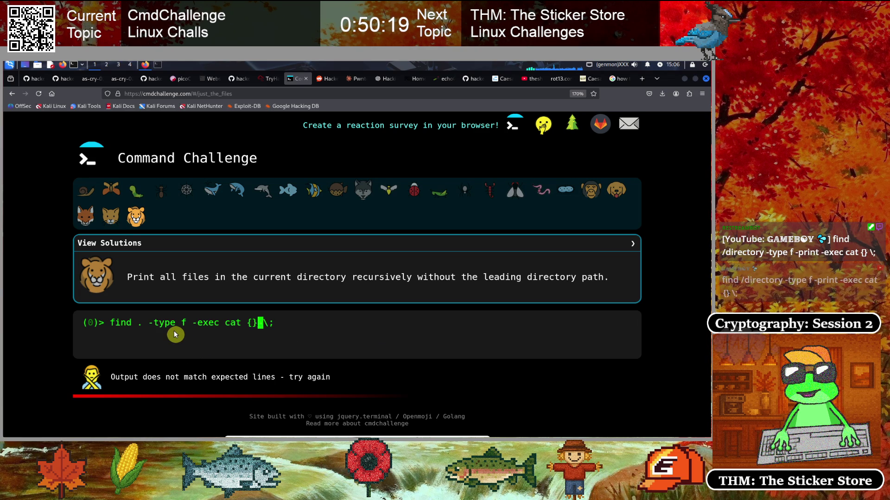
key("Left")
key("Left")
key("Left")
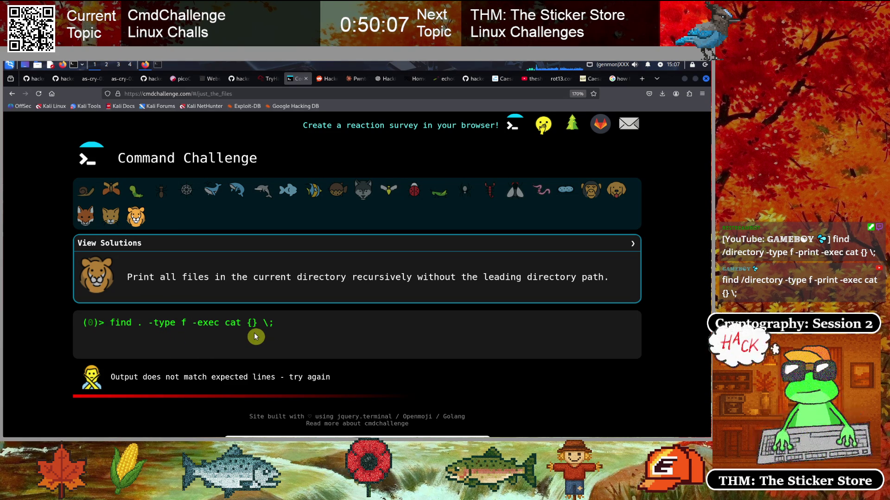
key("End")
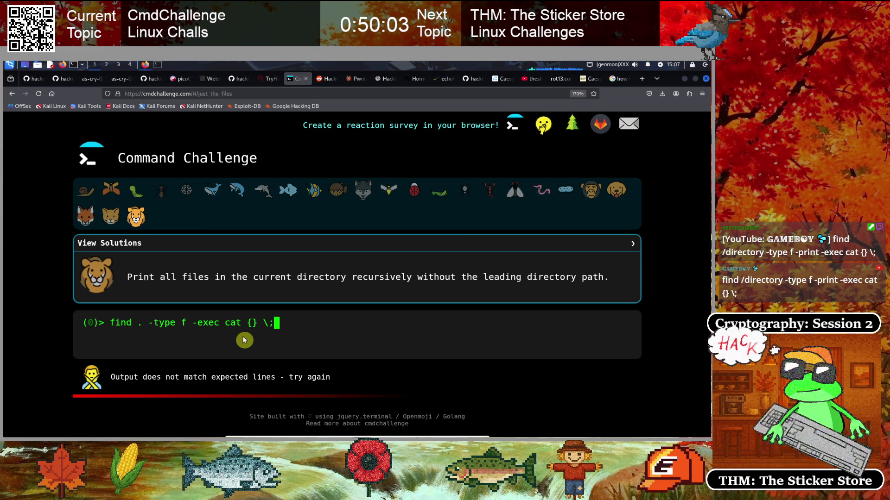
key("Left")
key("Left")
key("Left")
key("Left")
key("Left")
key("Left")
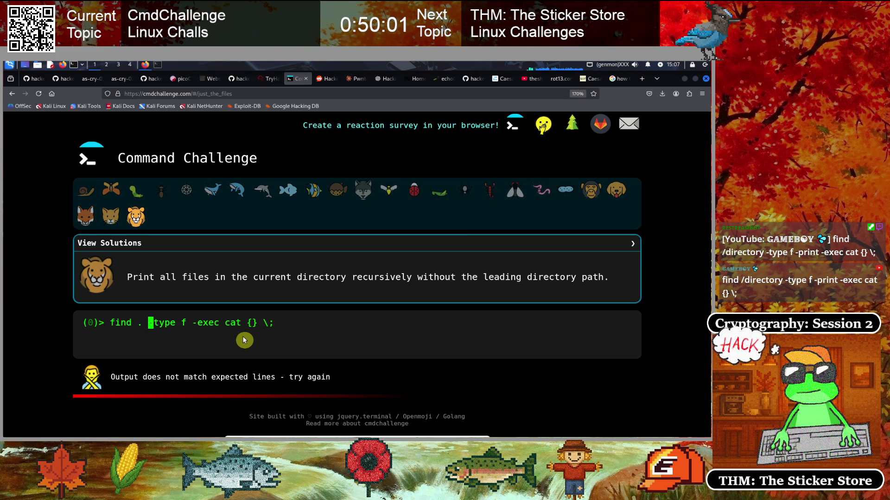
type("/")
key("End")
key("Return")
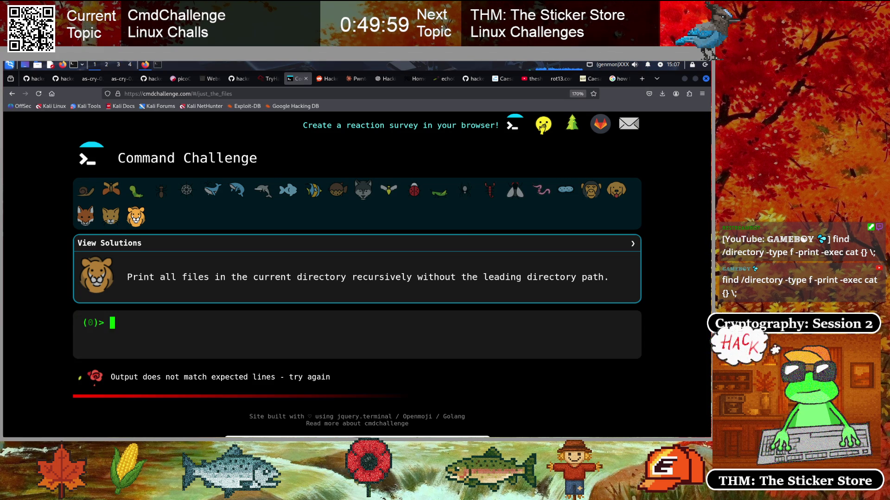
- Run pwd to show the working directory, /var/challenges/just_the_files
left_click(350, 344)
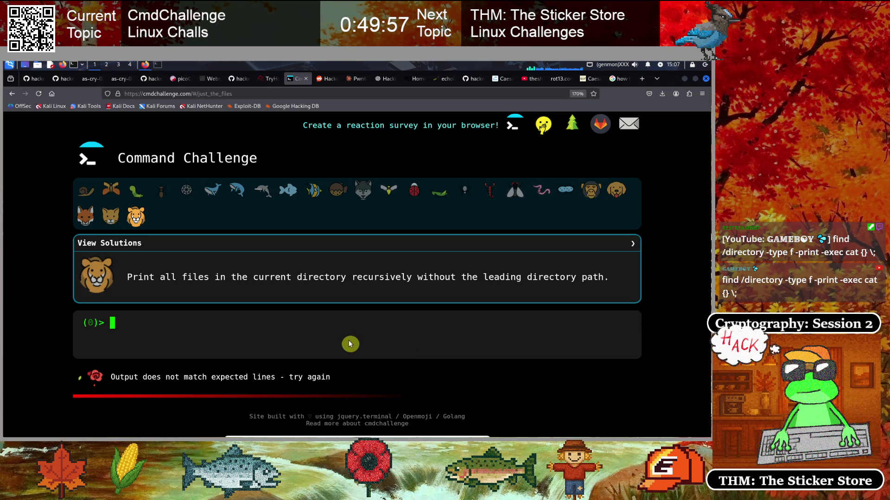
type("find ./ -type f -exec cat {} \\;")
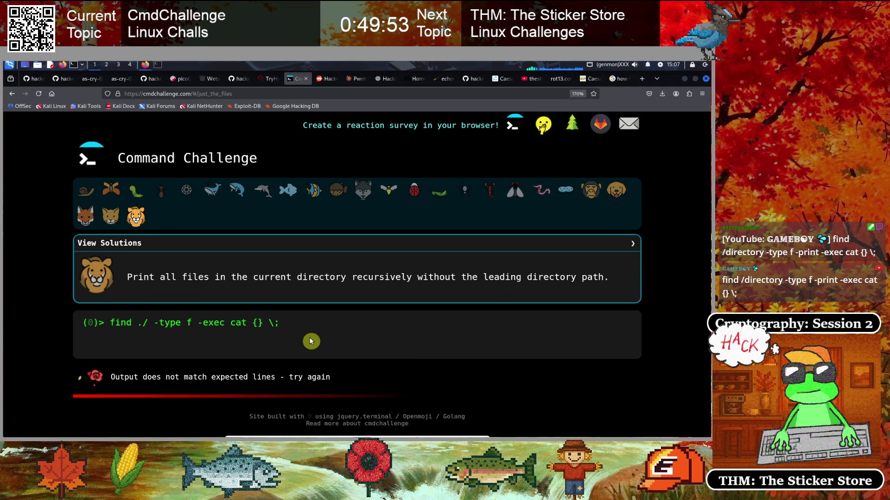
key("Delete")
key("Delete")
key("Delete")
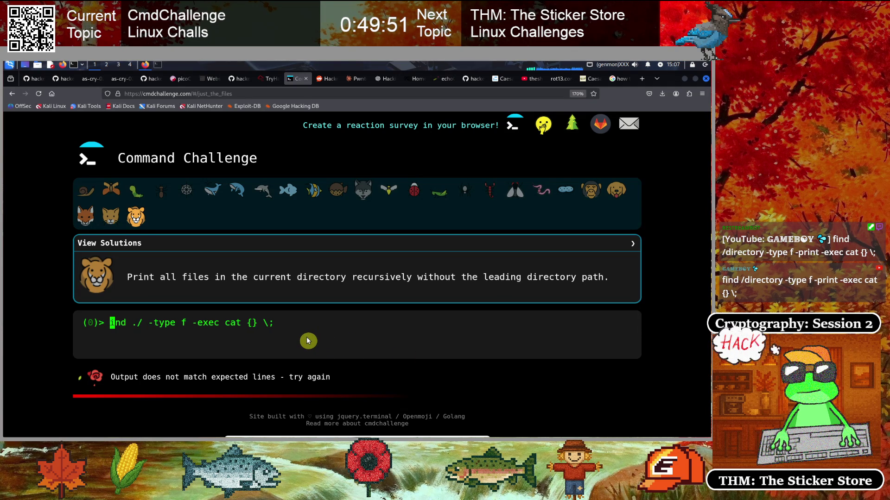
key("Delete")
key("Delete")
key("Delete")
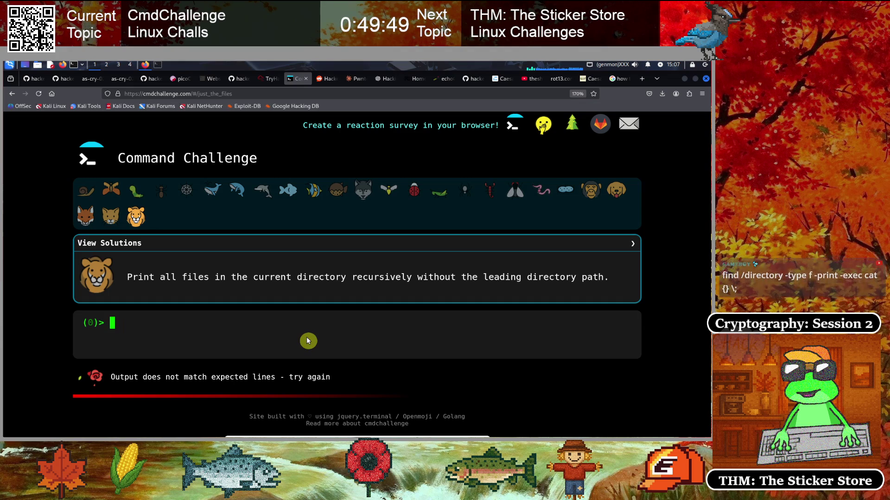
type("pwd")
key("Return")
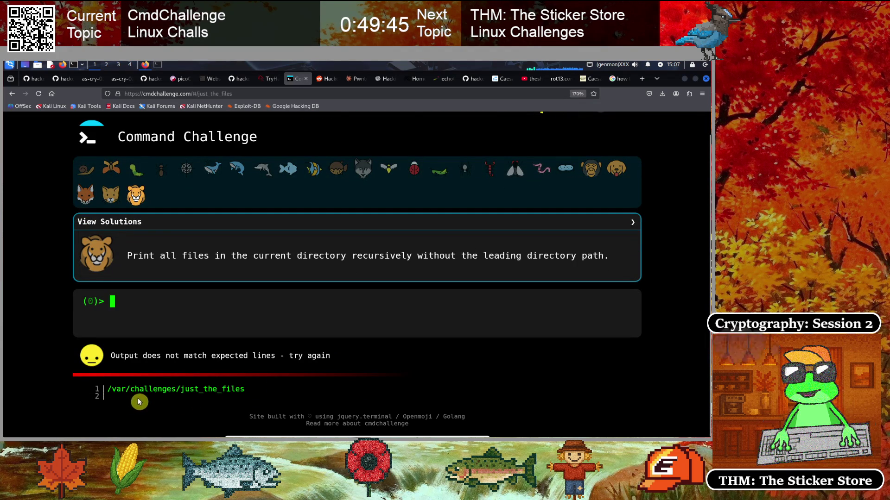
- Copy the printed /var/challenges/just_the_files path
left_click_drag(244, 388, 105, 391)
right_click(122, 390)
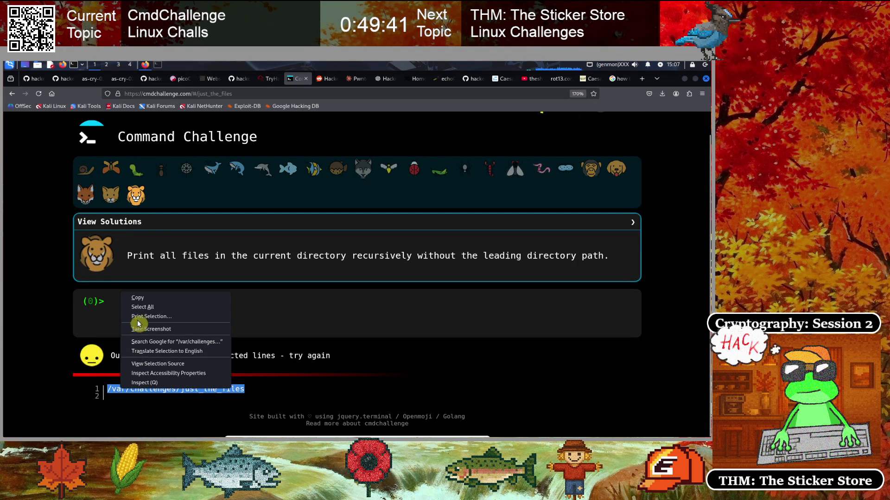
left_click(138, 299)
left_click(51, 337)
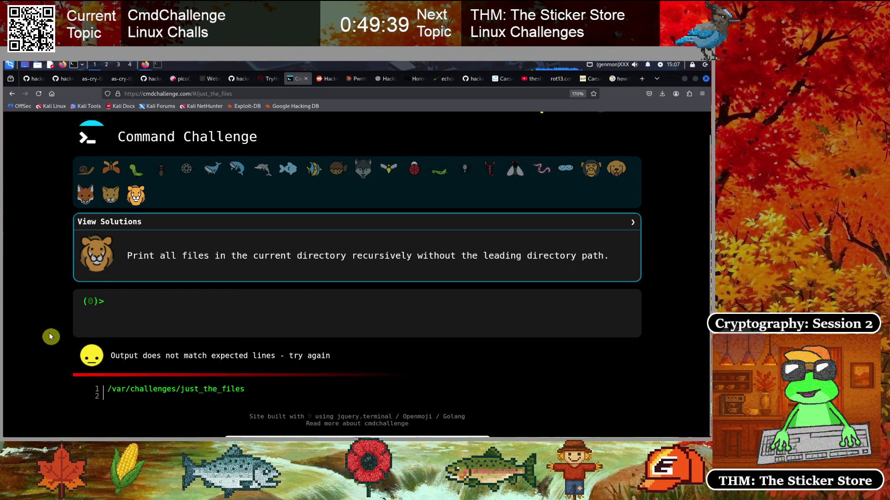
- Run find /var/challenges/just_the_files -type f -exec cat {} \; as the answer
left_click(171, 326)
type("find ./ -type f -exec cat {} \\;")
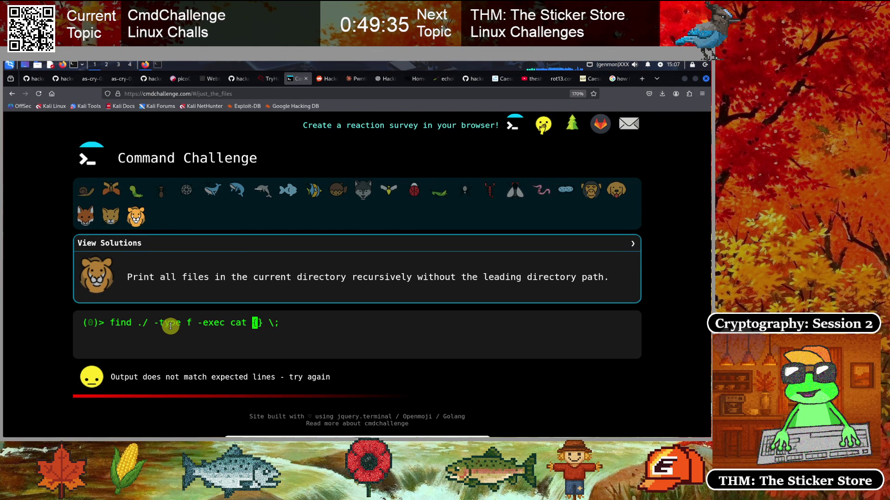
key("Left")
key("Left")
key("Left")
key("BackSpace")
key("BackSpace")
type("/var/challenges/just_the_files")
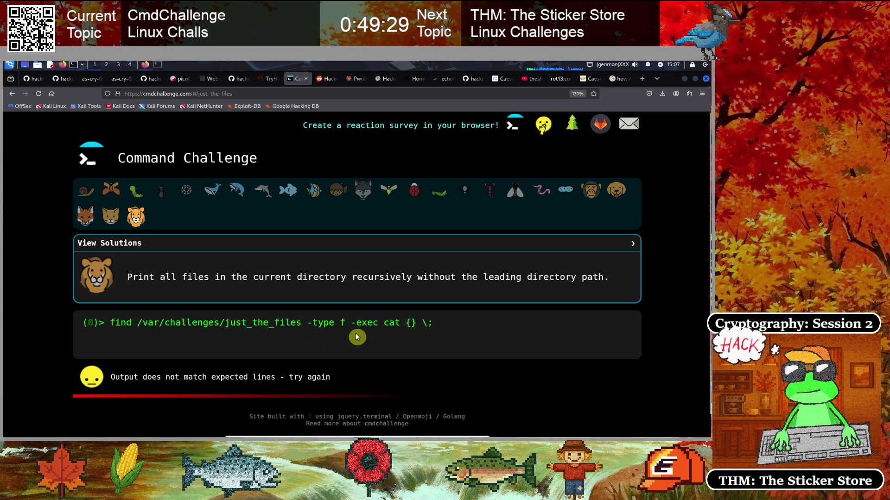
key("End")
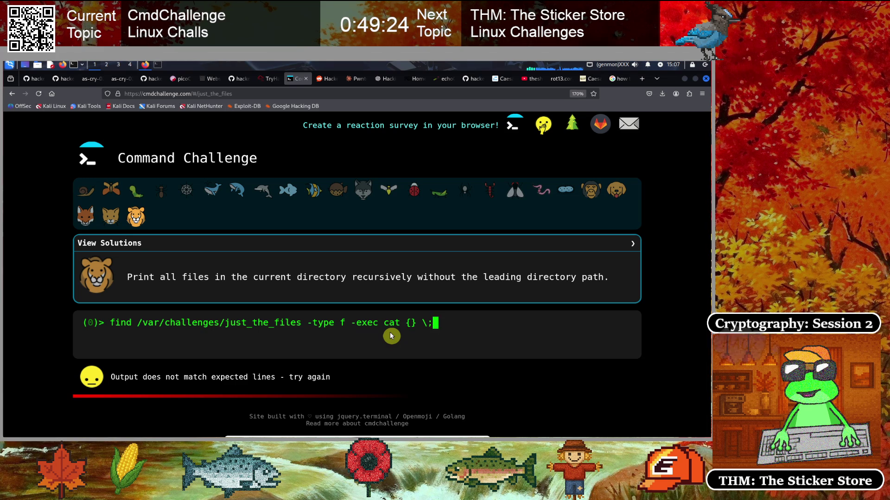
key("Return")
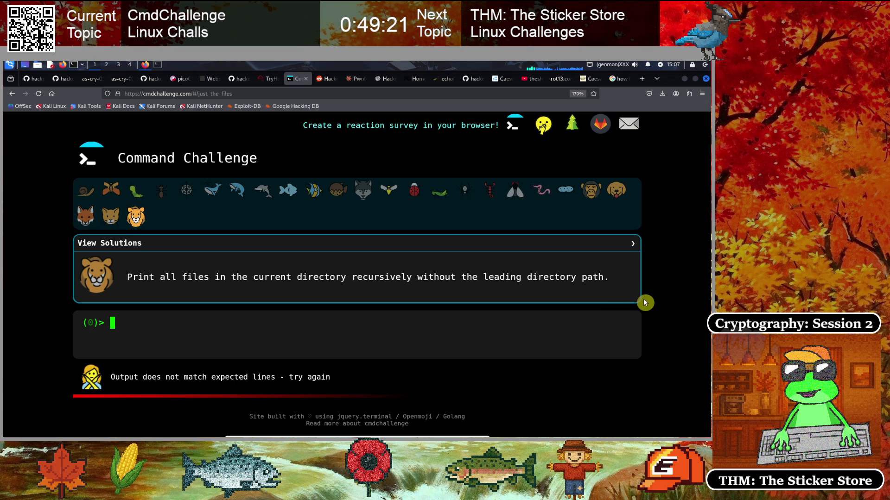
- Recall the rejected find command, copy it, and go back to Google
key("Up")
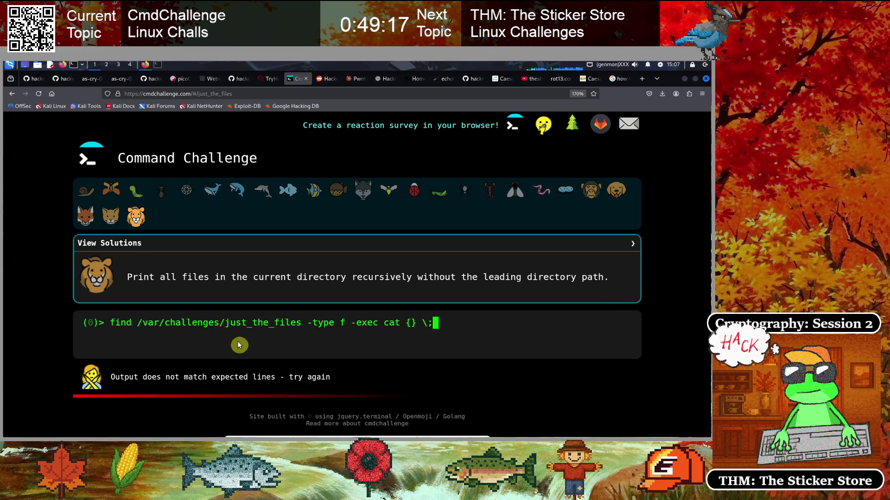
left_click_drag(110, 323, 433, 321)
right_click(421, 323)
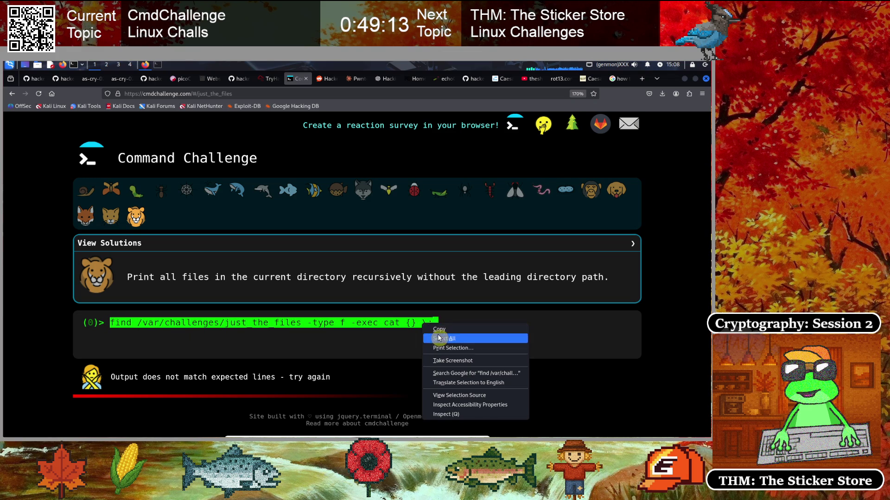
left_click(439, 329)
left_click(341, 337)
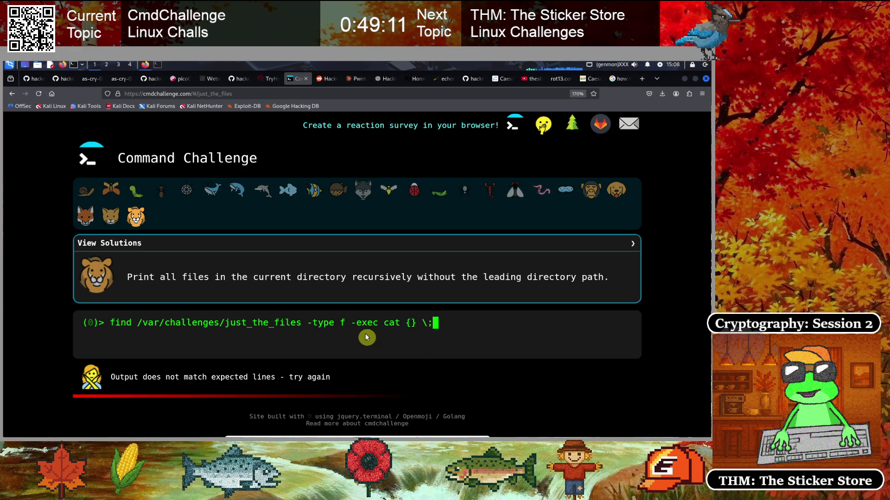
left_click(620, 79)
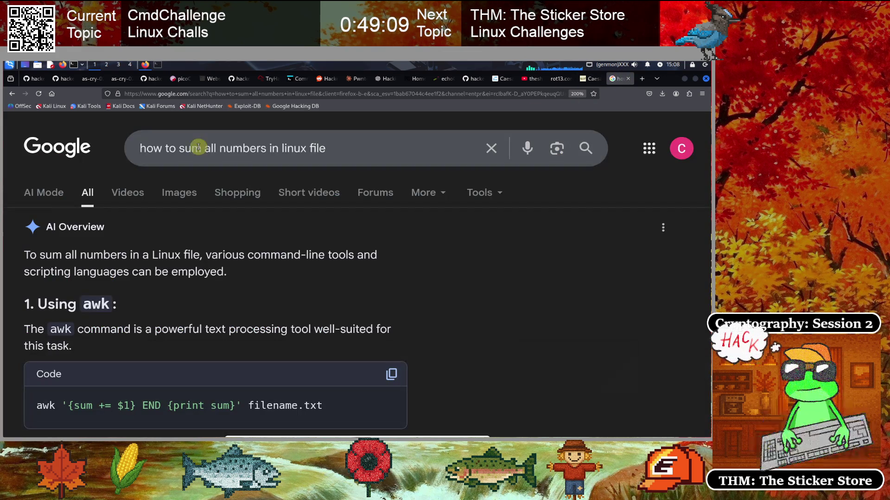
- Search Google for 'find exec example' and expand the AI Overview
triple_click(193, 154)
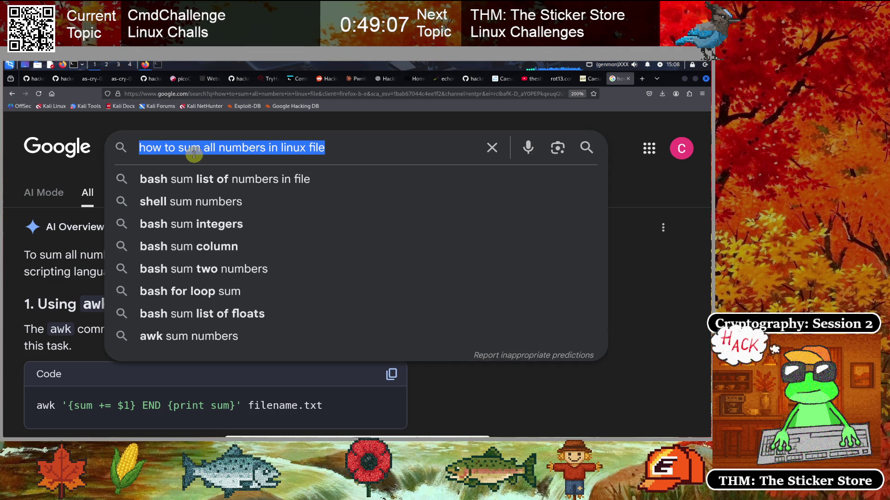
type("find ")
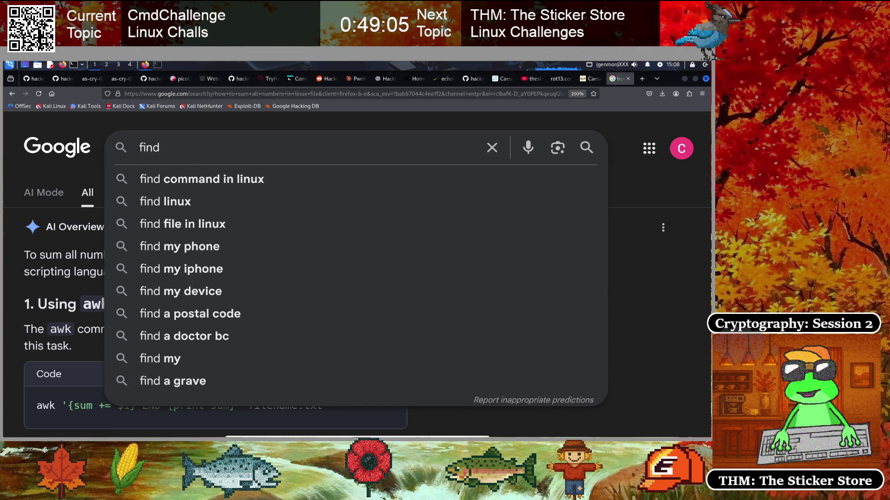
type("exec example")
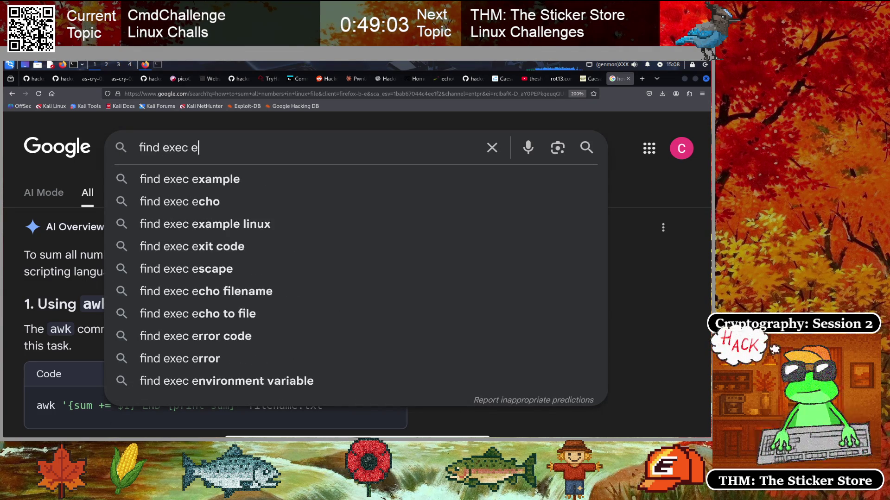
key("Return")
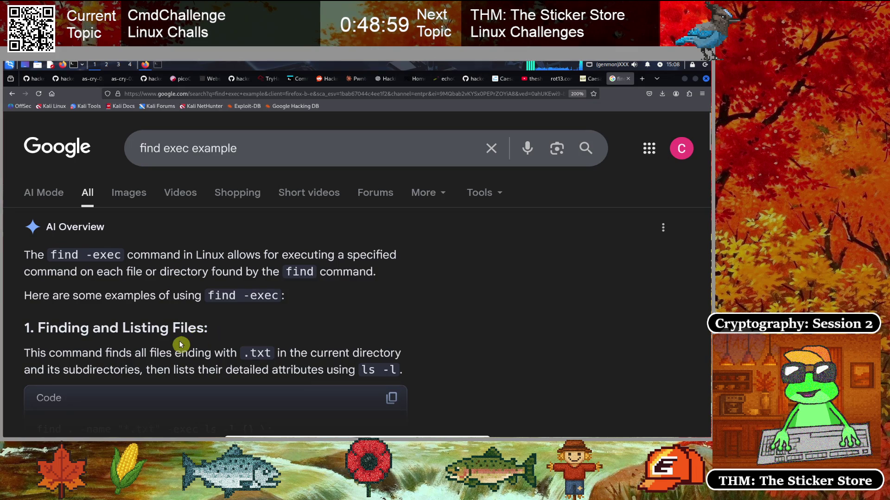
scroll(193, 318, "down", 3)
left_click(184, 292)
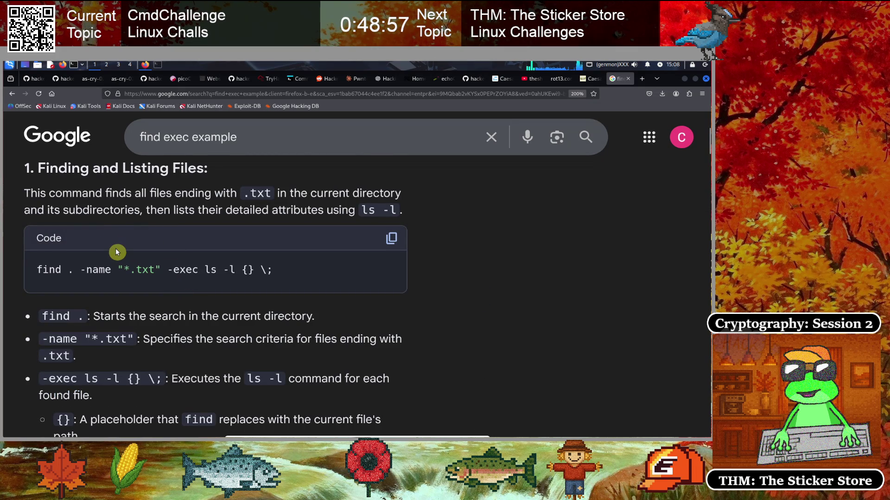
- Highlight the {} \; and -name "*.txt" parts of the example command
scroll(118, 243, "down", 2)
scroll(139, 271, "up", 2)
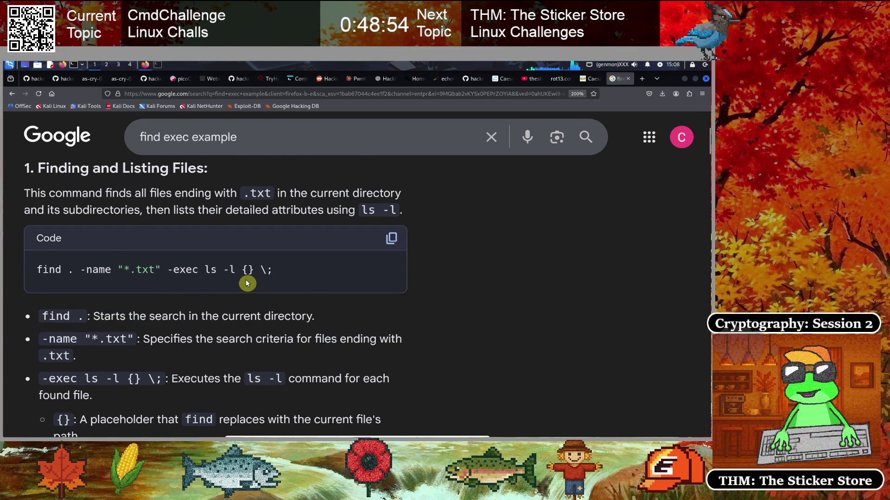
mouse_move(243, 269)
left_mouse_down()
mouse_move(268, 265)
mouse_move(262, 281)
left_mouse_up()
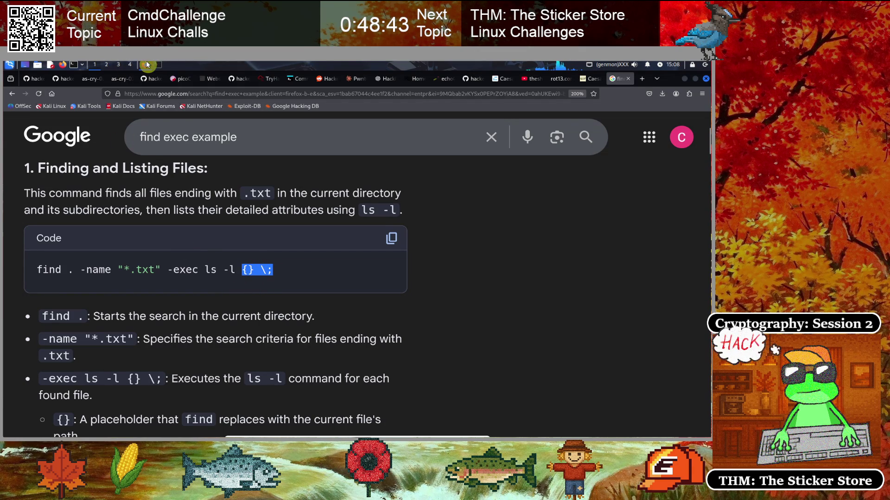
left_click(296, 79)
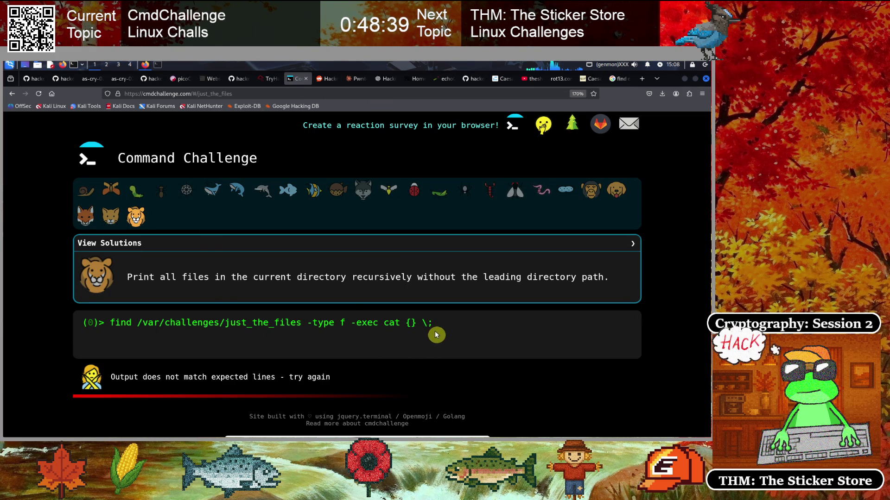
left_click(615, 81)
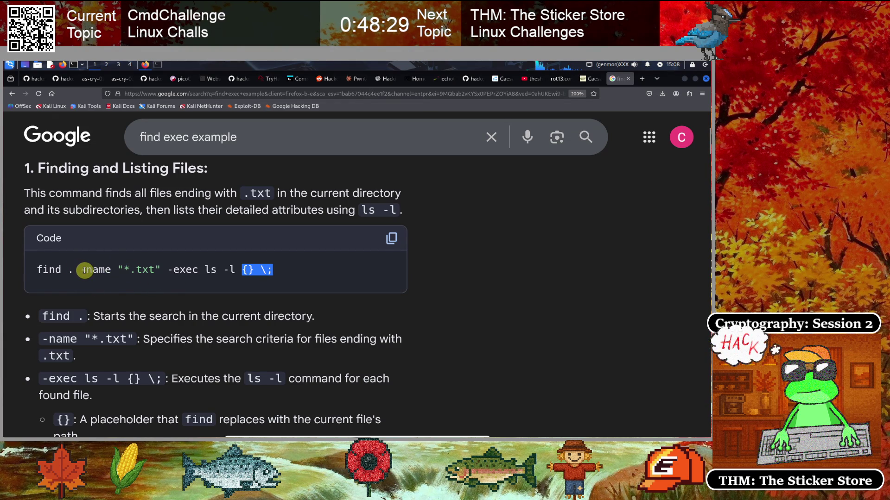
left_click_drag(86, 270, 161, 270)
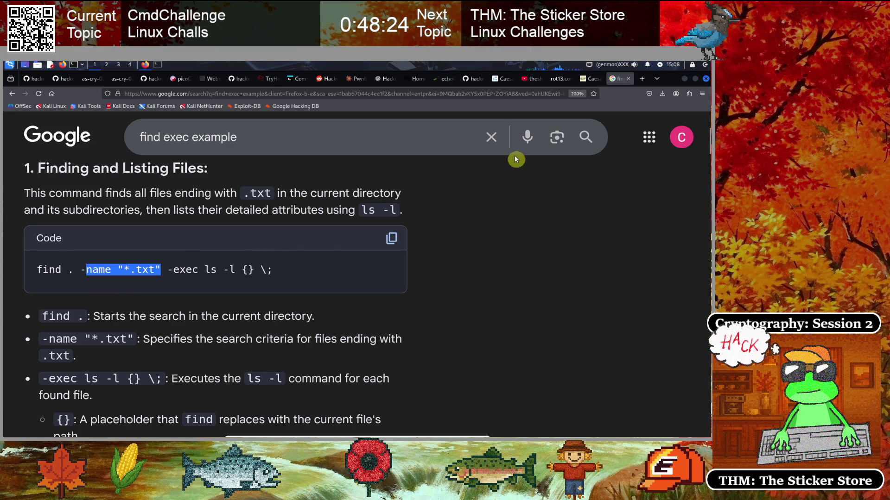
left_click(294, 81)
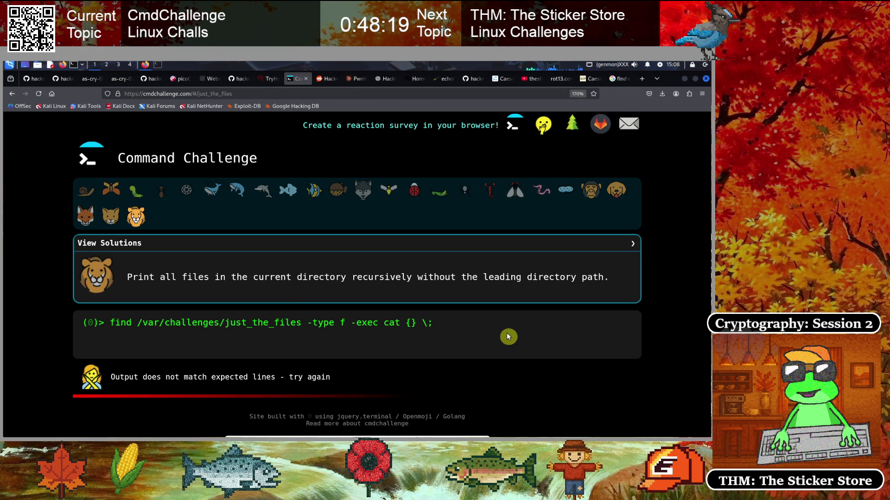
- Add -name *.* to the find command and run it
key("Left")
key("Left")
key("Left")
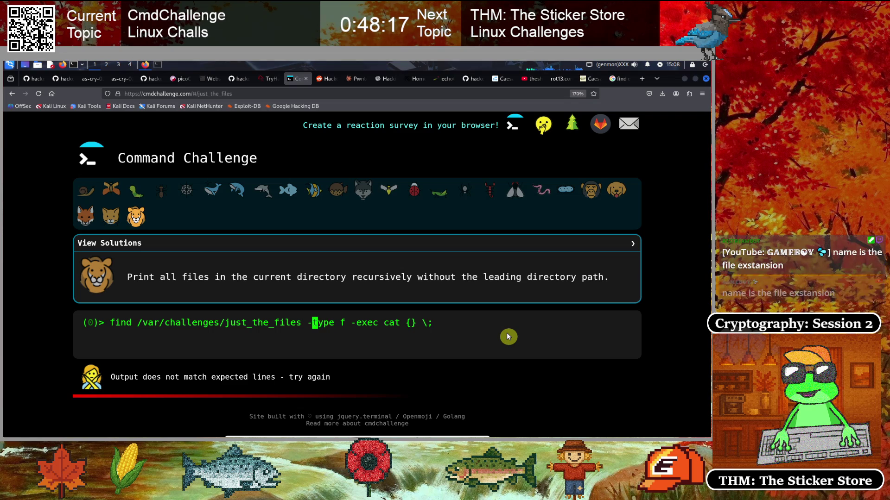
type("-name ")
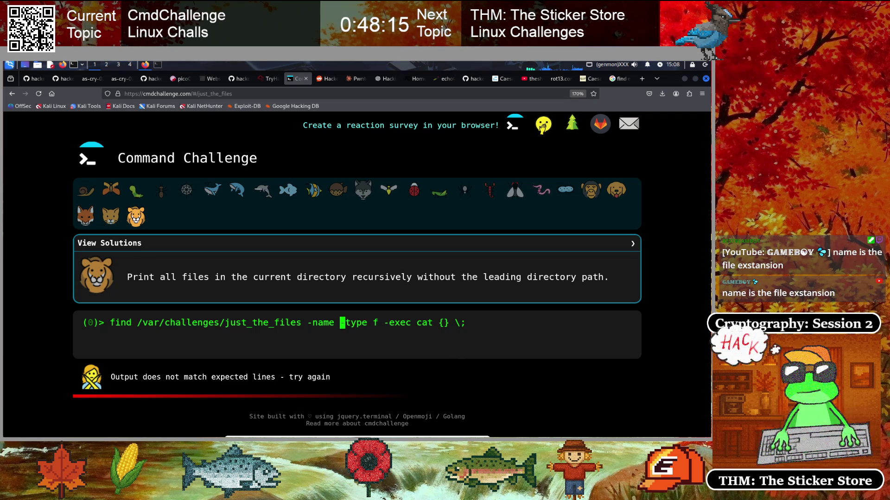
type("*.*")
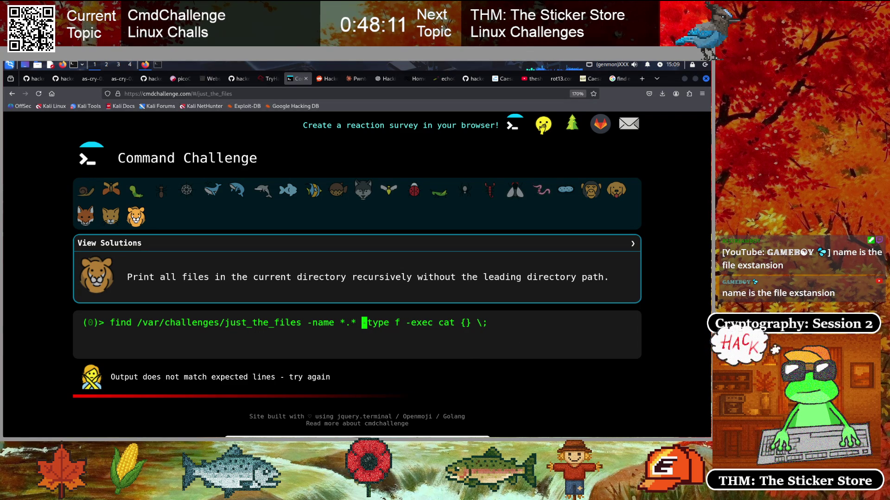
key("Return")
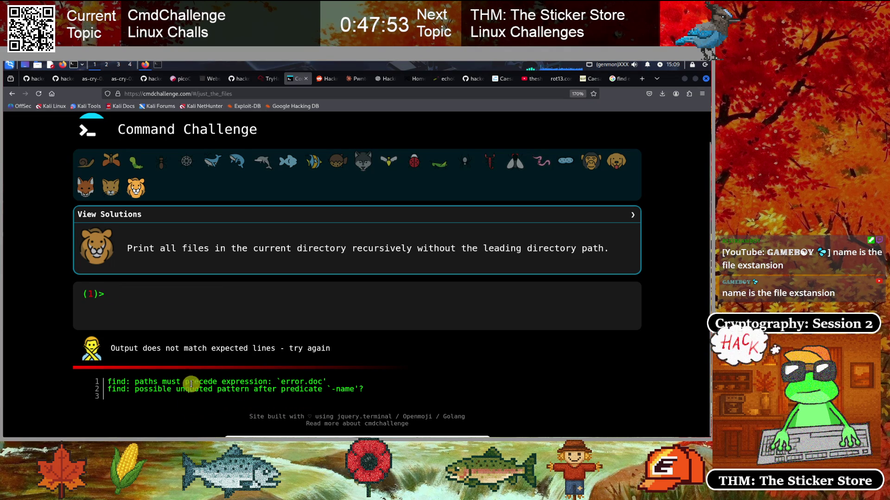
- Change the pattern to -name * and rerun, getting "paths must precede expression"
key("Up")
key("Left")
key("Left")
key("Left")
key("Left")
key("Left")
key("Left")
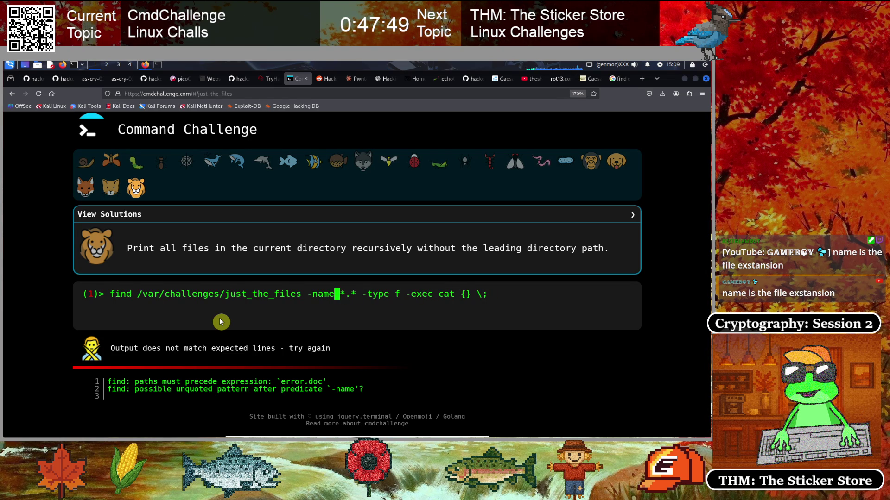
key("Right")
key("Right")
key("Right")
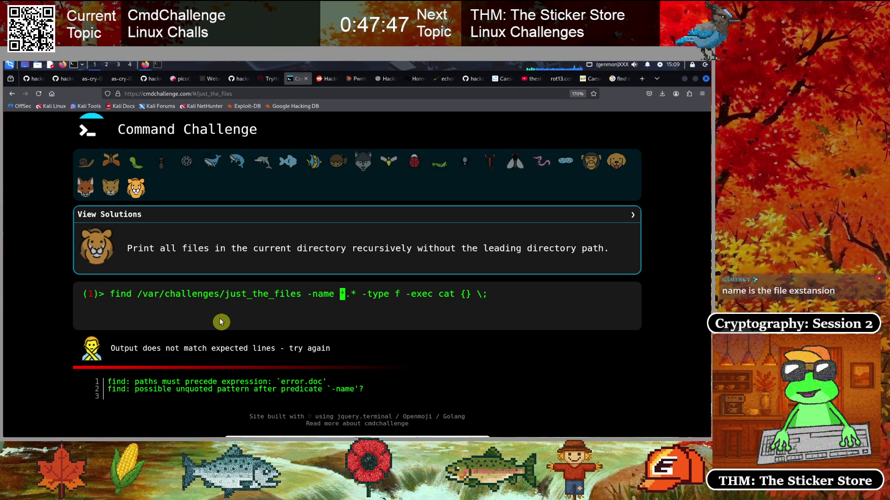
key("Delete")
key("Right")
key("Left")
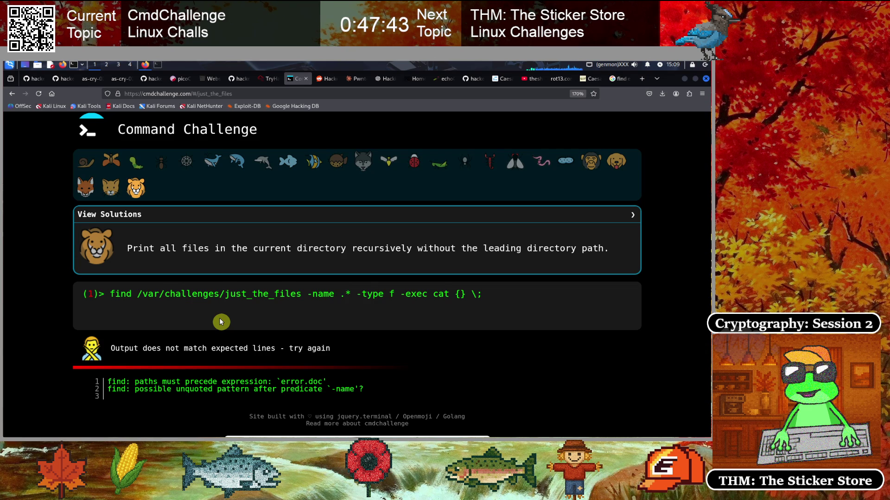
key("Delete")
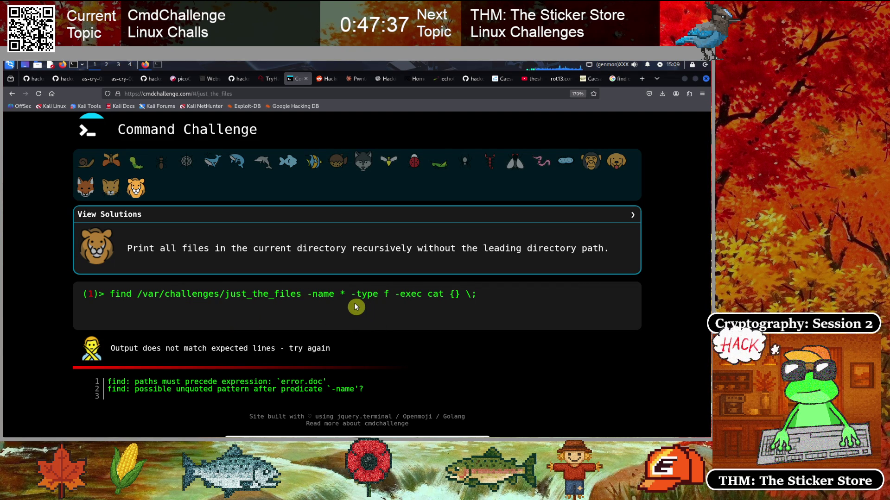
key("End")
key("Return")
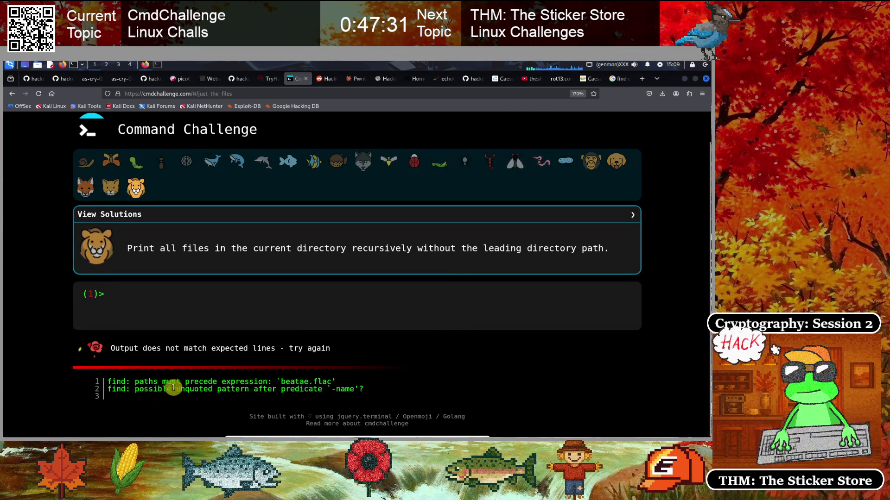
- Recall the failed find command and move the cursor back to the -name pattern
left_click(291, 302)
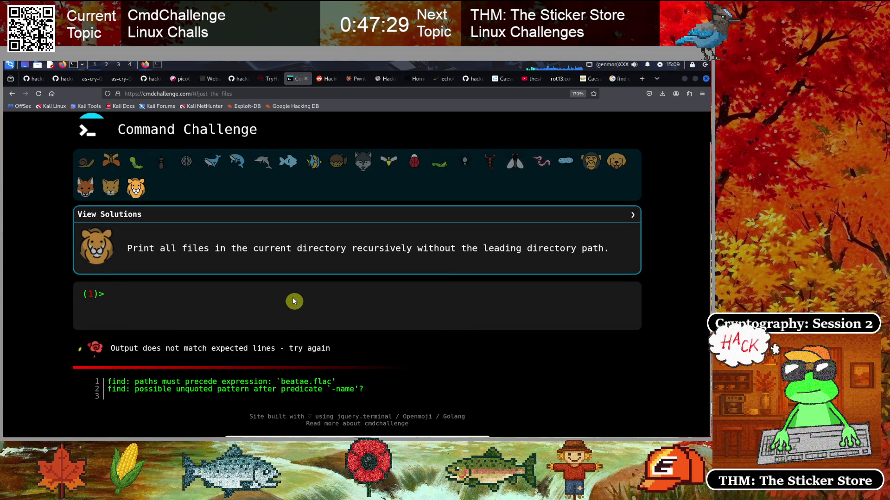
key("Up")
key("Left")
key("Left")
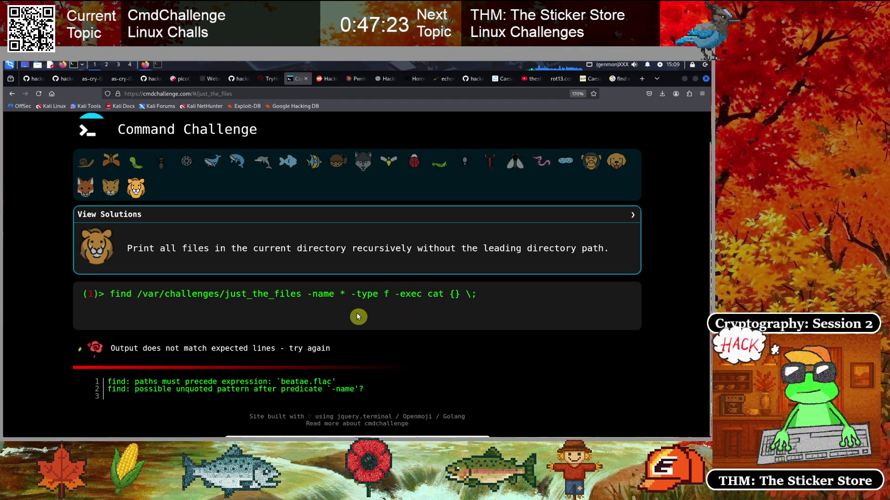
key("End")
key("Left")
key("Left")
key("Left")
key("Left")
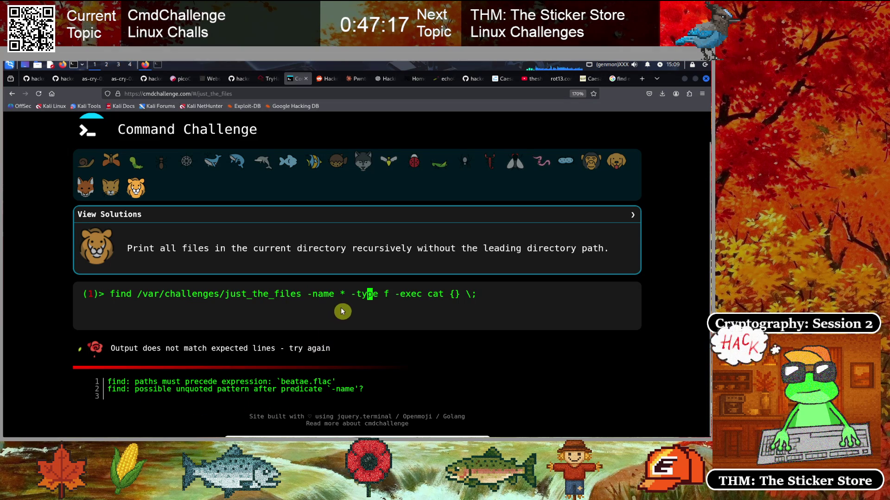
key("Left")
key("Left")
key("Left")
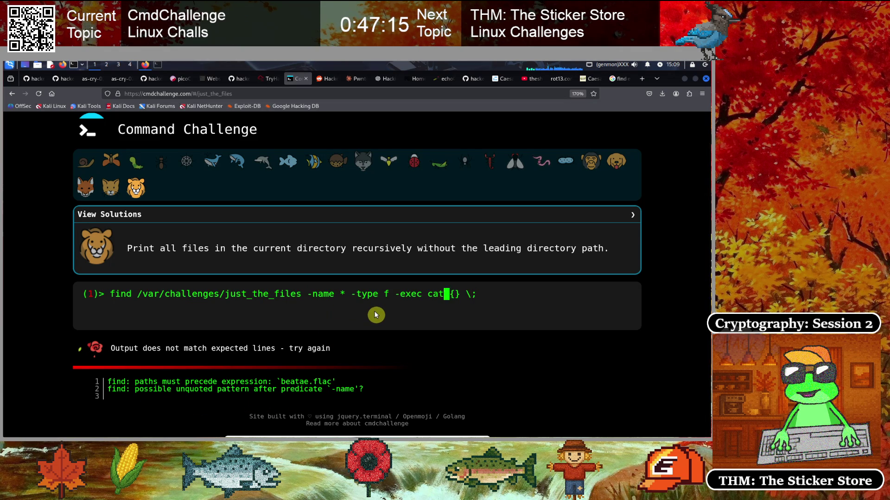
key("Left")
key("Left")
key("Left")
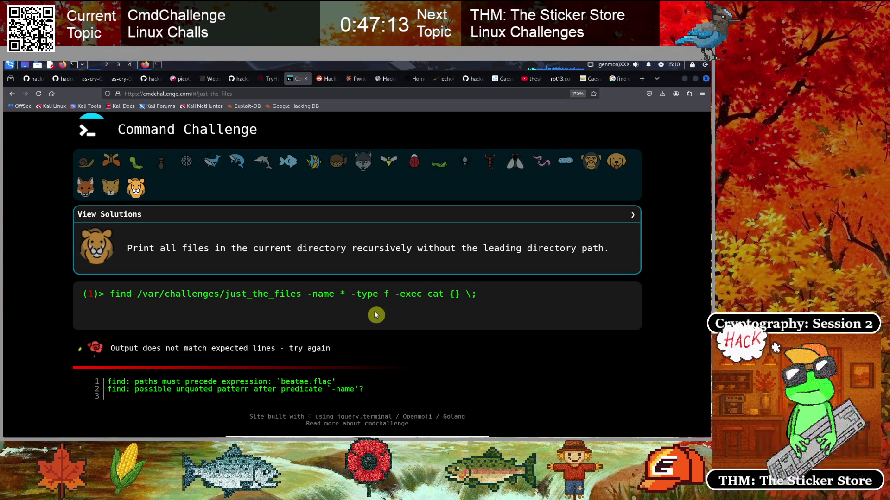
- Search Google for 'find match all files', expand the AI overview, and return to CmdChallenge
left_click(616, 78)
scroll(338, 293, "up", 3)
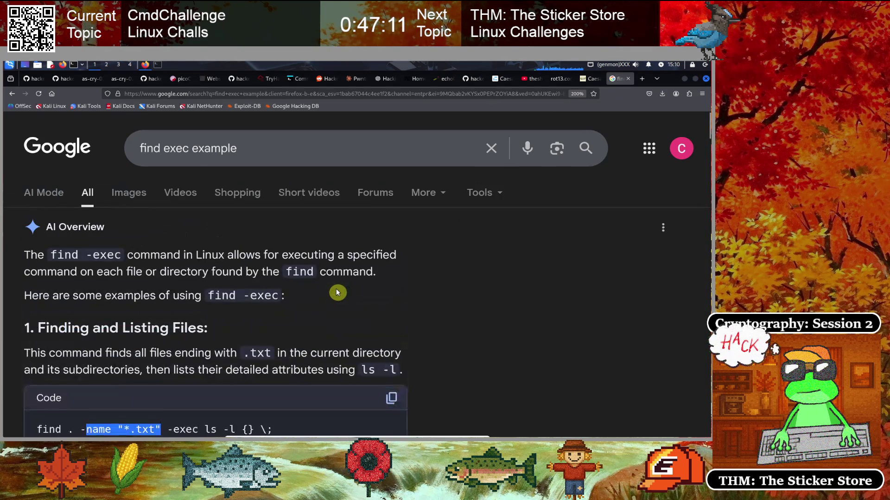
triple_click(225, 149)
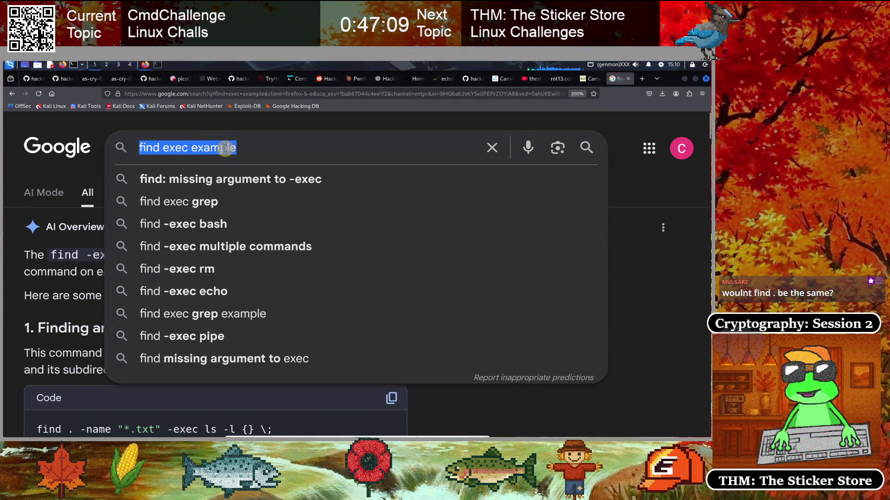
type("find match ")
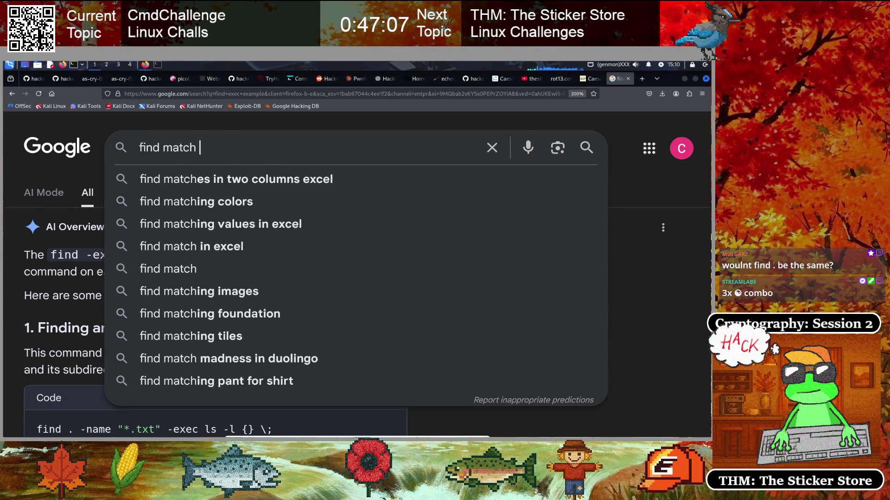
type("all")
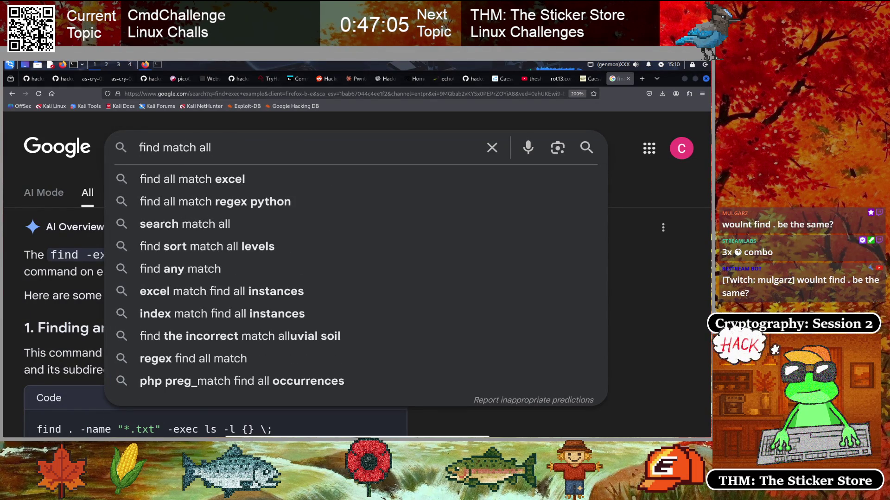
type(" files")
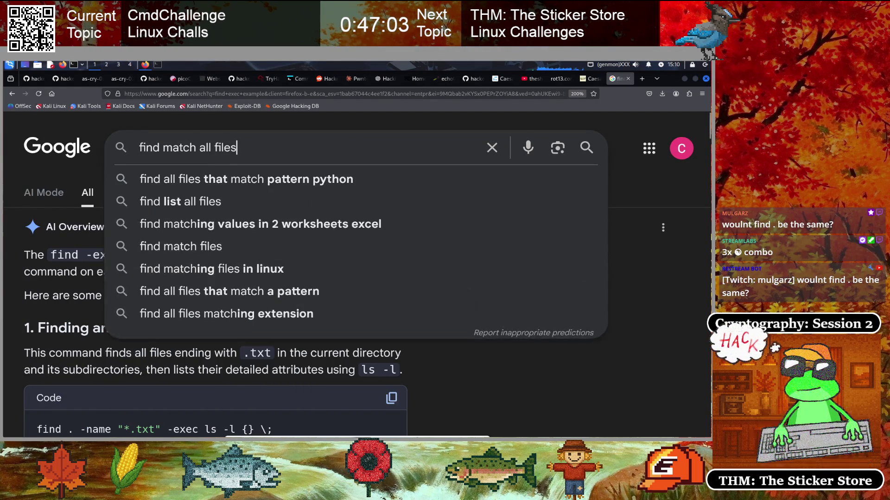
key("Return")
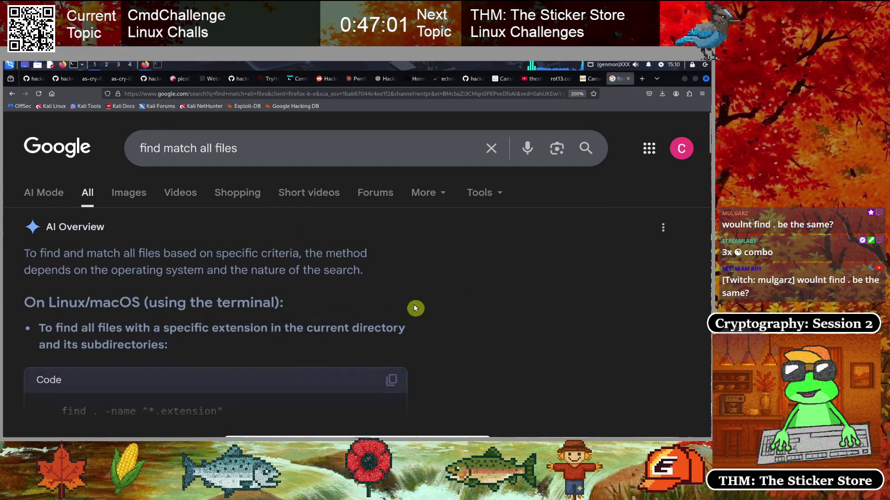
scroll(302, 347, "down", 2)
left_click(228, 373)
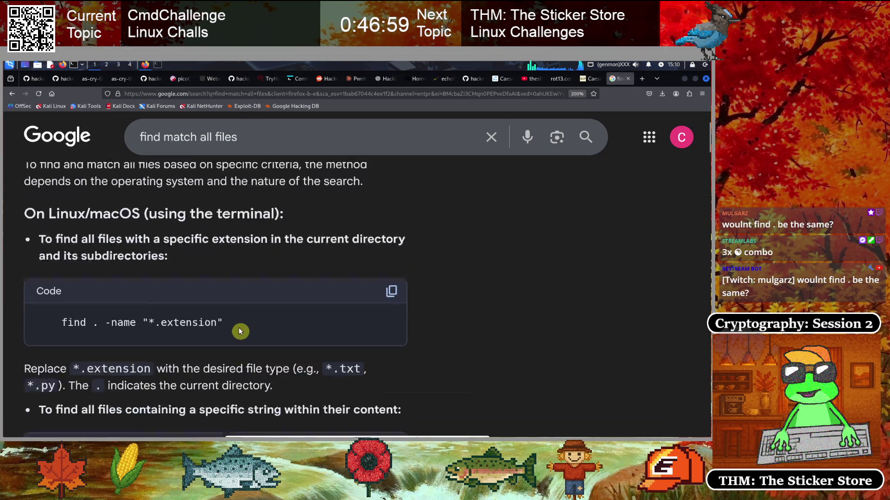
scroll(103, 264, "down", 2)
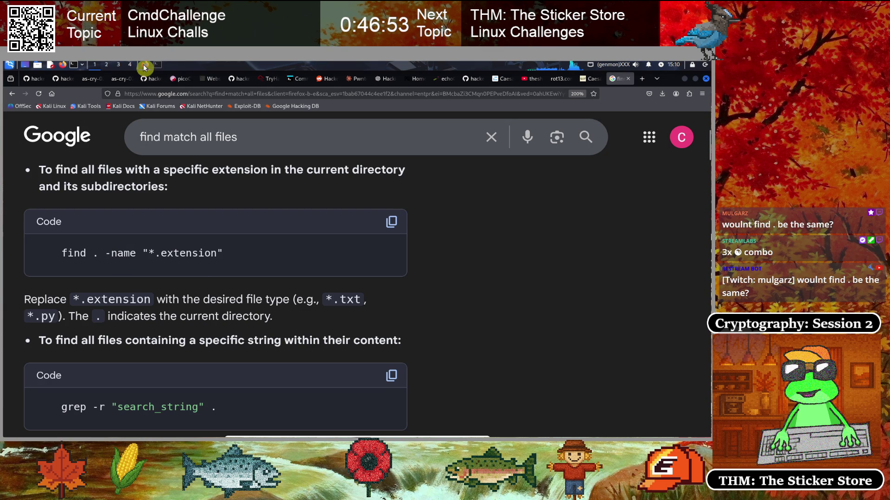
left_click(298, 79)
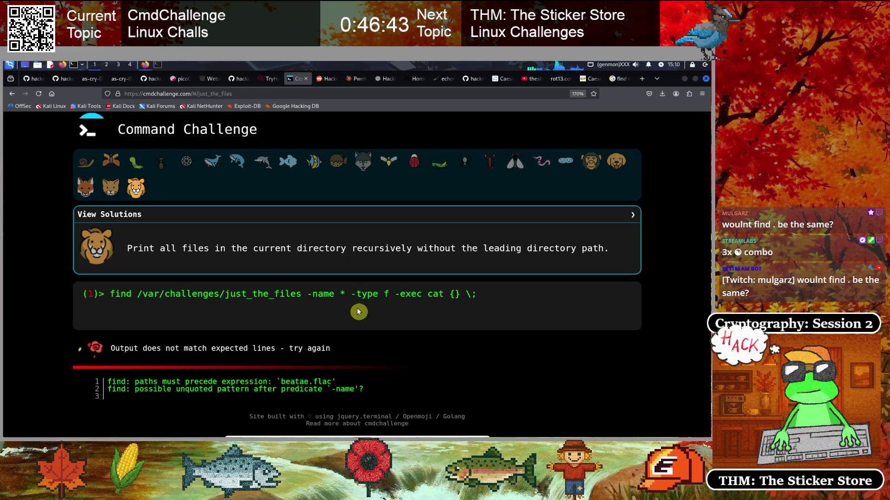
- Quote the pattern as -name "*" and run find from the current directory
key("Left")
key("Left")
key("Left")
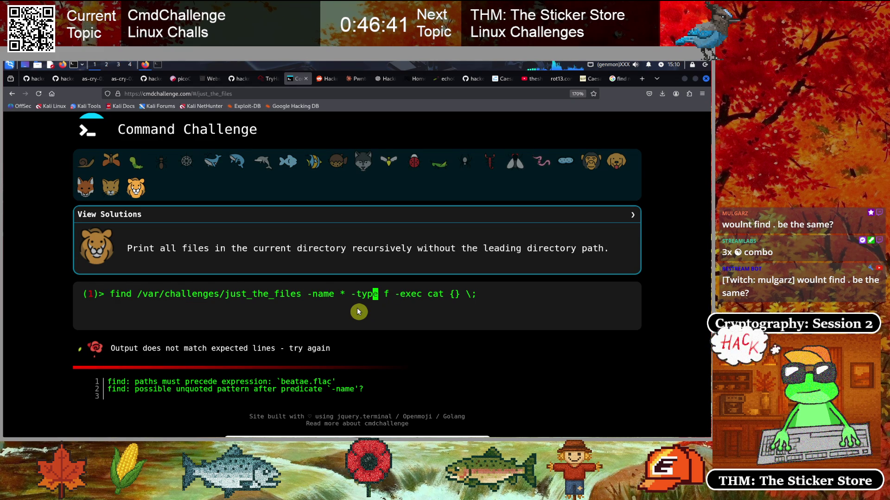
key("Right")
type("\"")
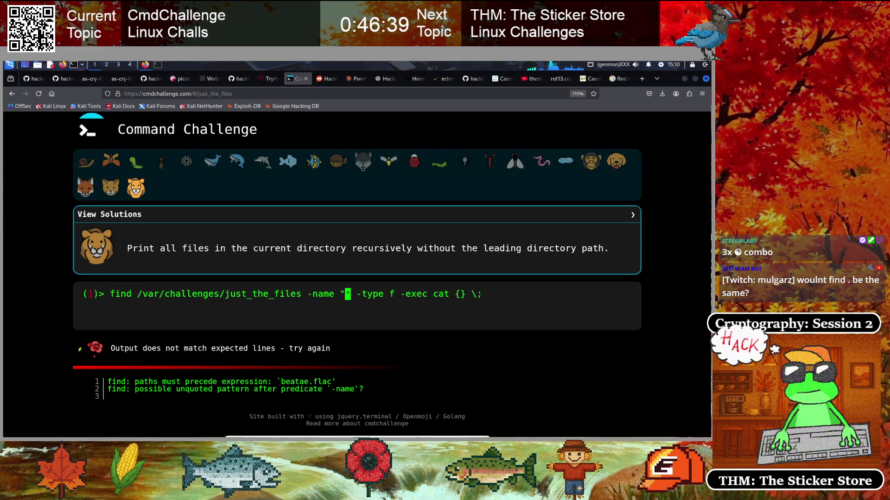
key("Right")
type("\"")
key("Left")
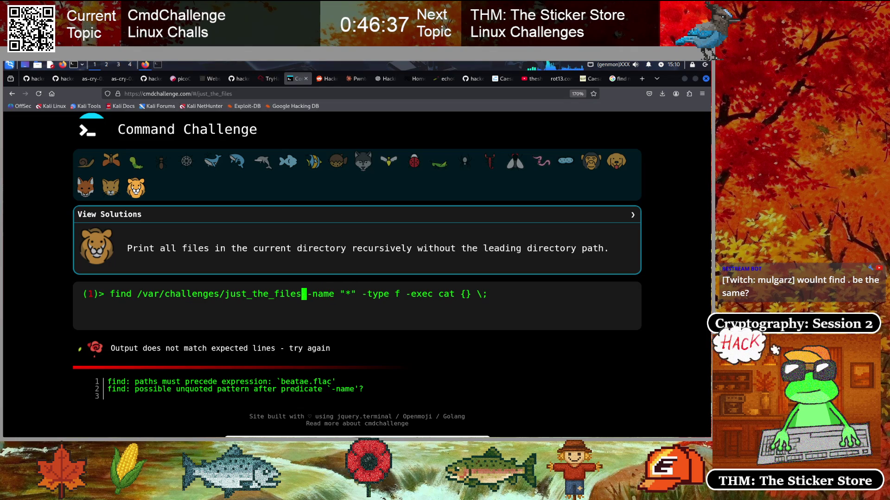
key("BackSpace")
key("BackSpace")
key("BackSpace")
key("BackSpace")
key("BackSpace")
key("BackSpace")
type(".")
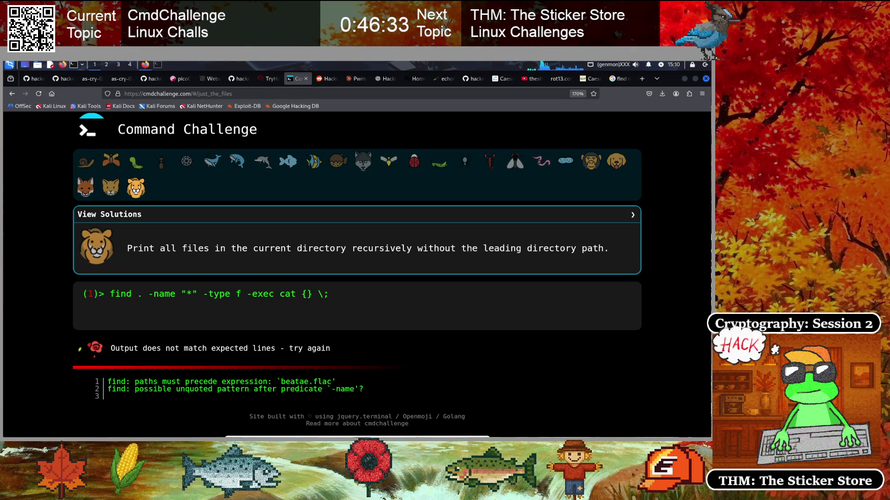
key("Return")
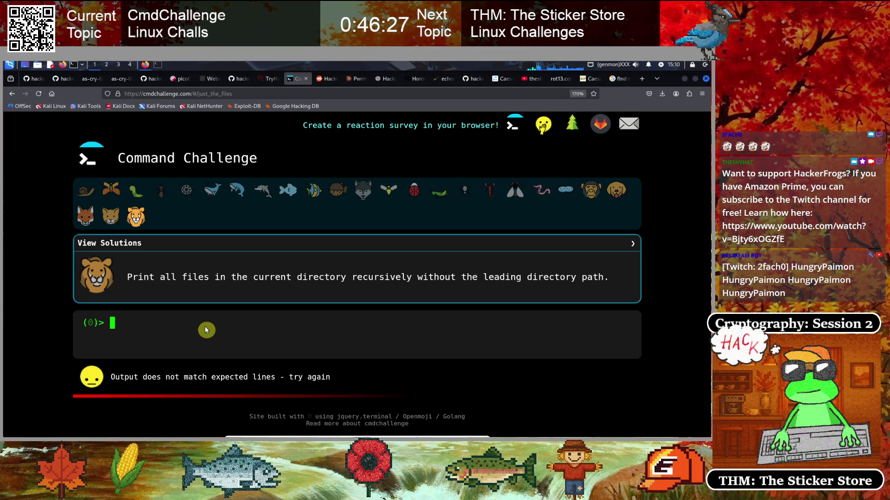
- Run the /var/challenges/just_the_files find command with the quoted "*" pattern
key("Up")
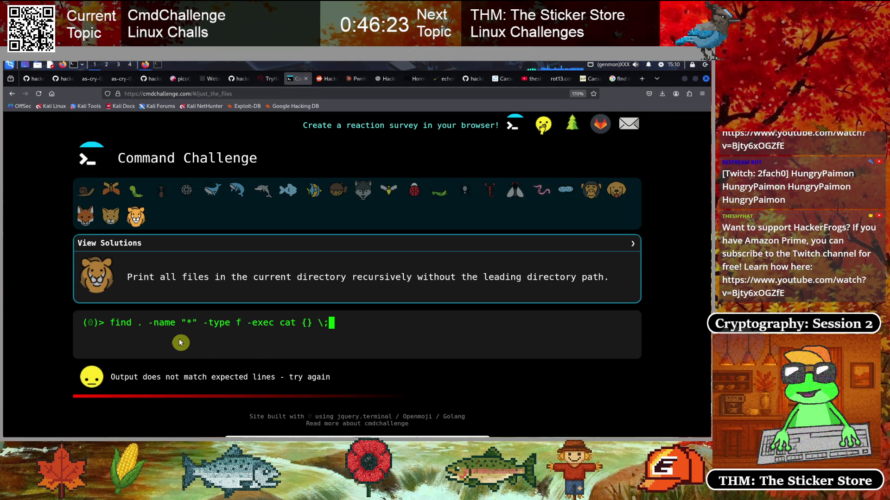
key("Up")
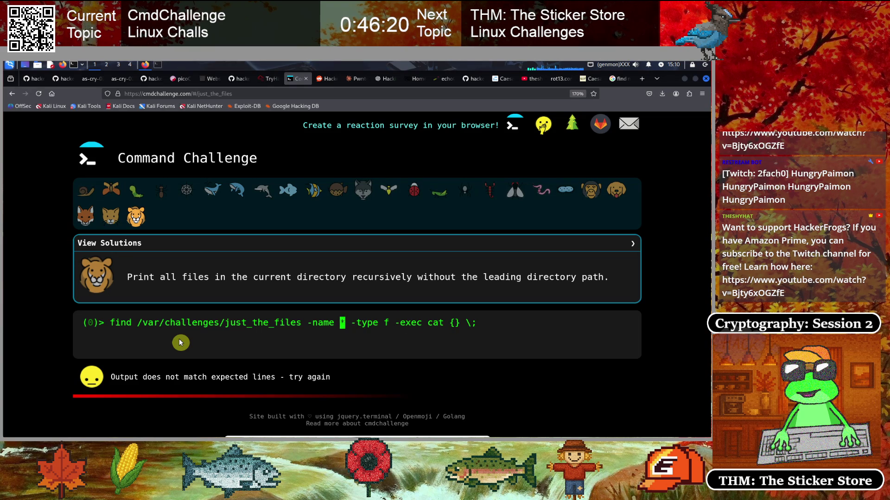
type("\"")
key("Right")
type("\"")
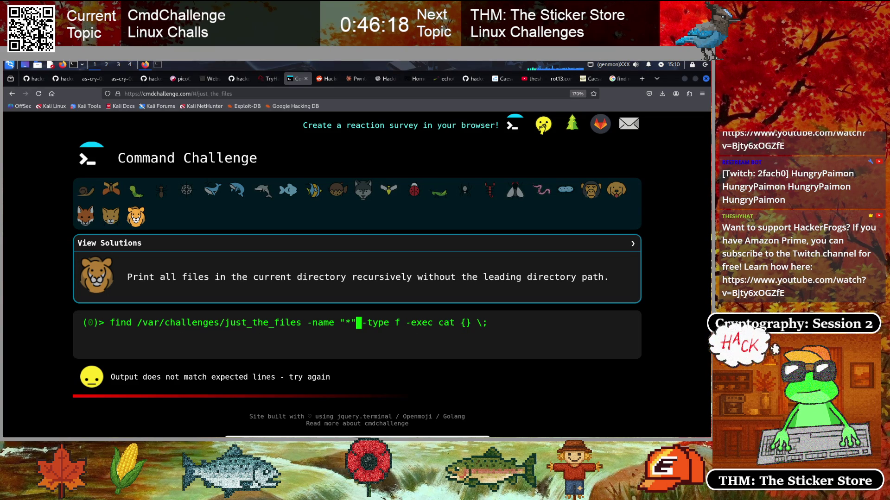
key("Return")
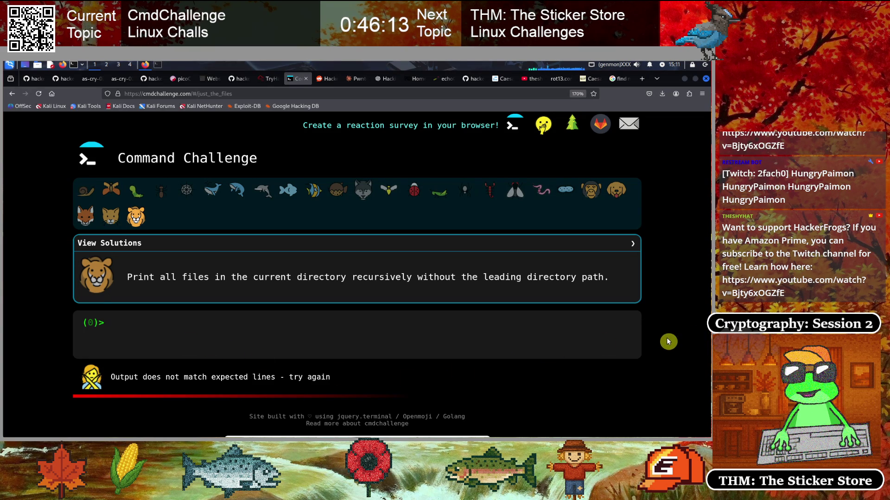
- Recall the quoted-pattern find command and highlight the task description to reread it
key("Up")
key("Left")
key("Left")
key("Left")
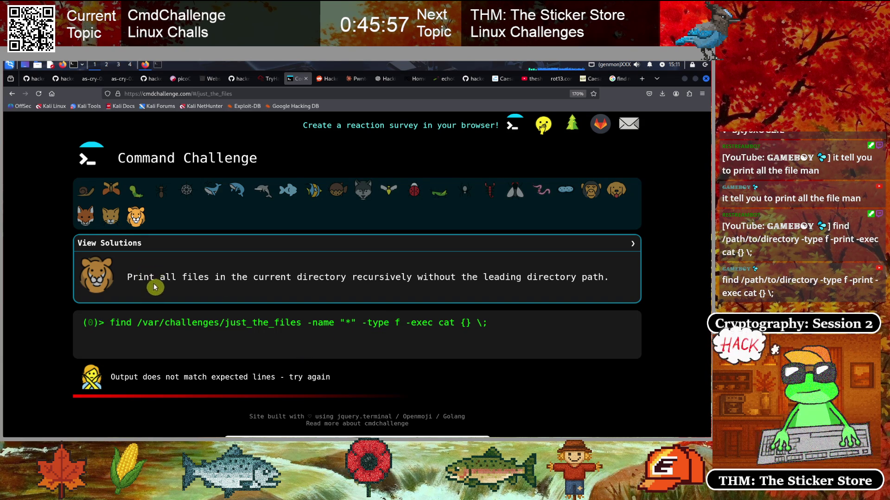
left_click_drag(158, 278, 603, 274)
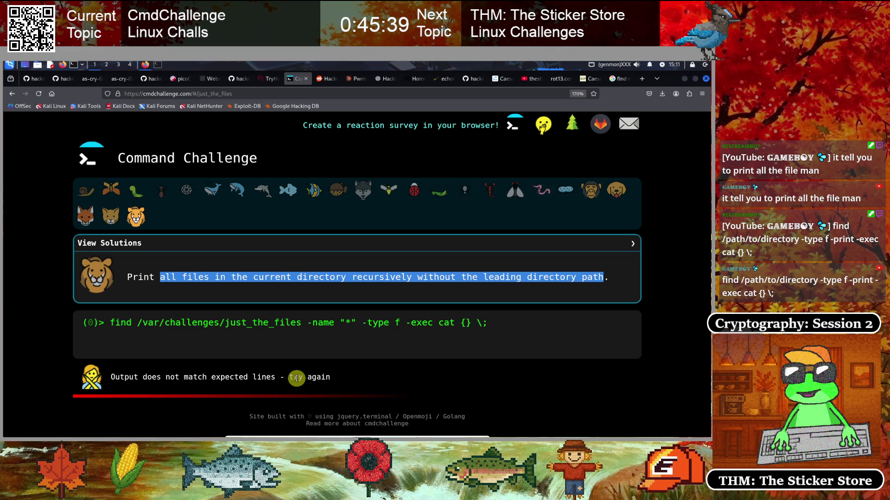
- Return to the Kali terminal showing the ls --help text
left_click(157, 65)
scroll(236, 282, "up", 9)
scroll(236, 282, "down", 20)
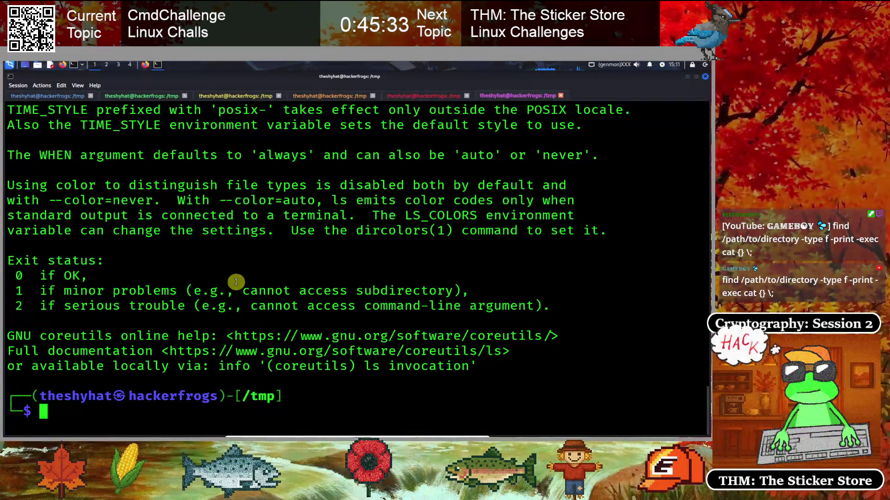
- Clear the terminal and read find --help's Actions section, including -print0 and -printf
type("clear")
key("Return")
type("find --help")
key("Return")
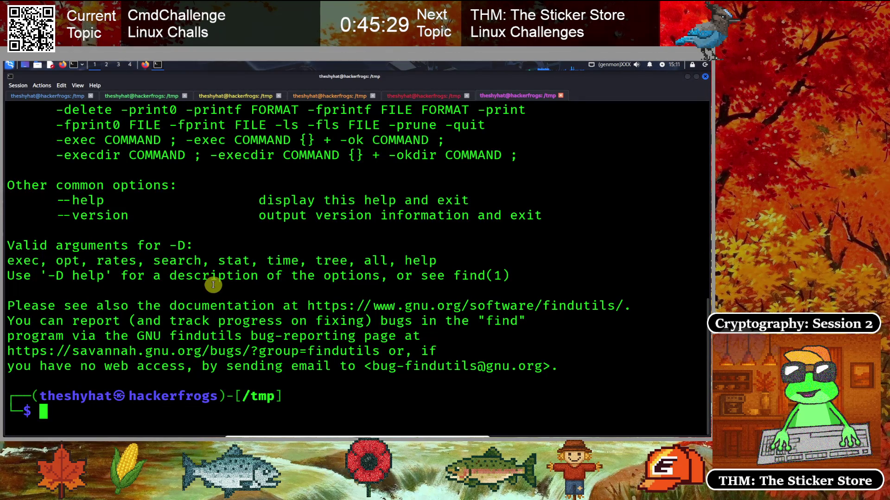
scroll(214, 284, "up", 10)
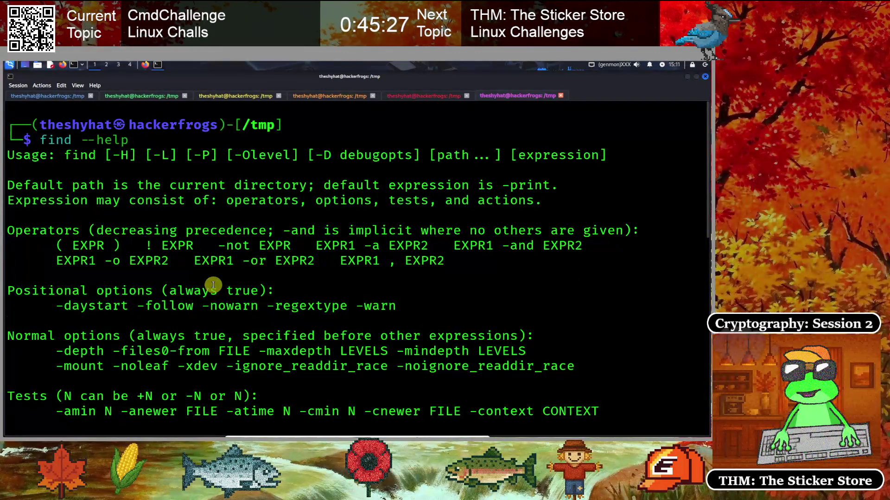
scroll(214, 284, "down", 10)
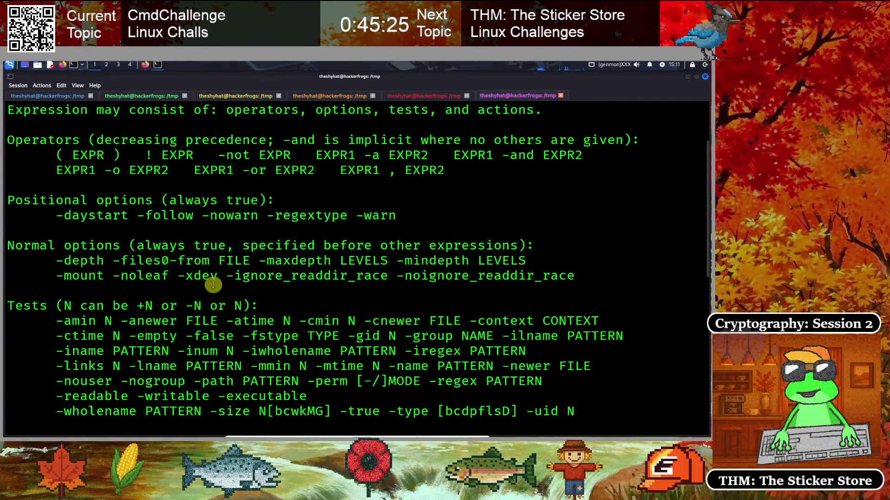
scroll(213, 284, "down", 1)
scroll(213, 284, "up", 3)
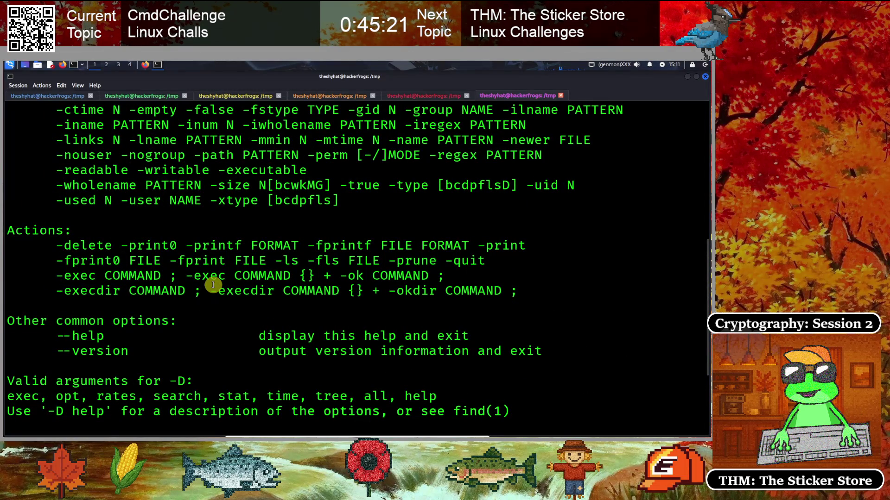
scroll(213, 285, "up", 2)
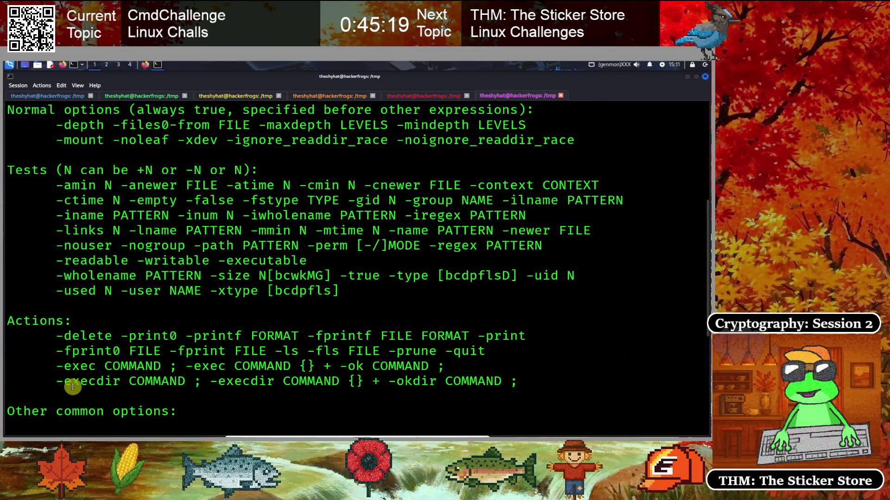
left_click_drag(122, 336, 250, 336)
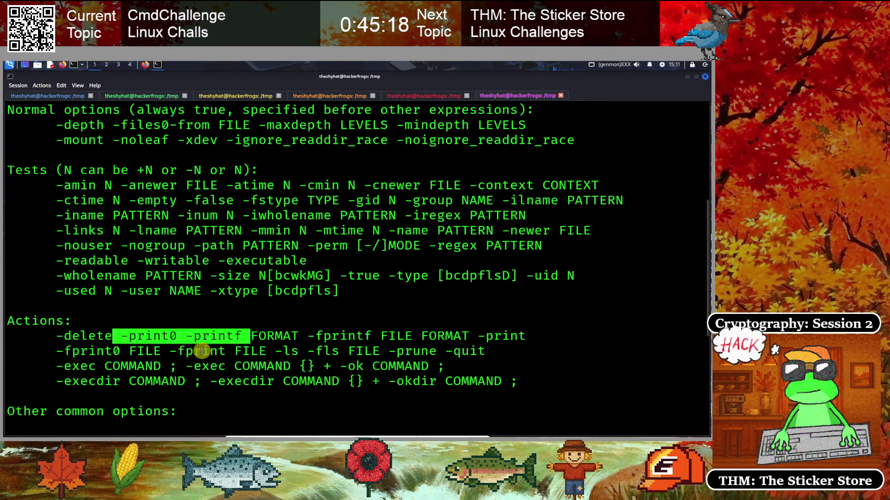
left_click(192, 337)
left_click_drag(192, 336, 242, 337)
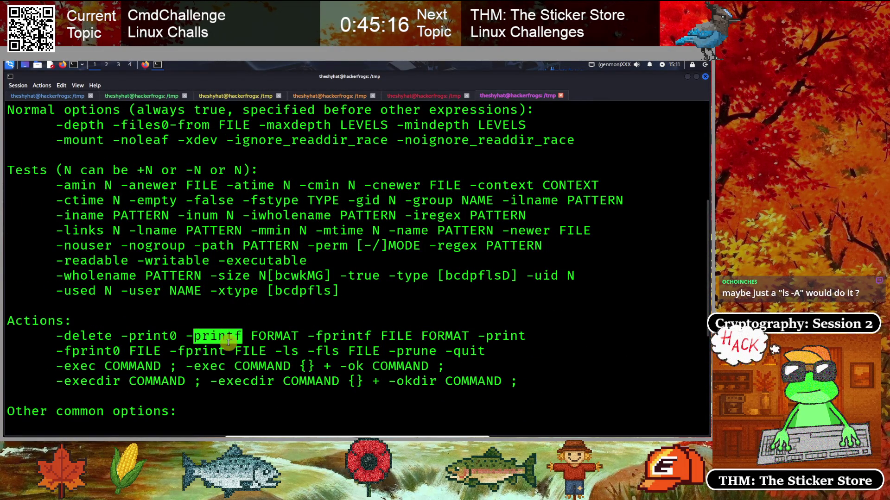
left_click(200, 365)
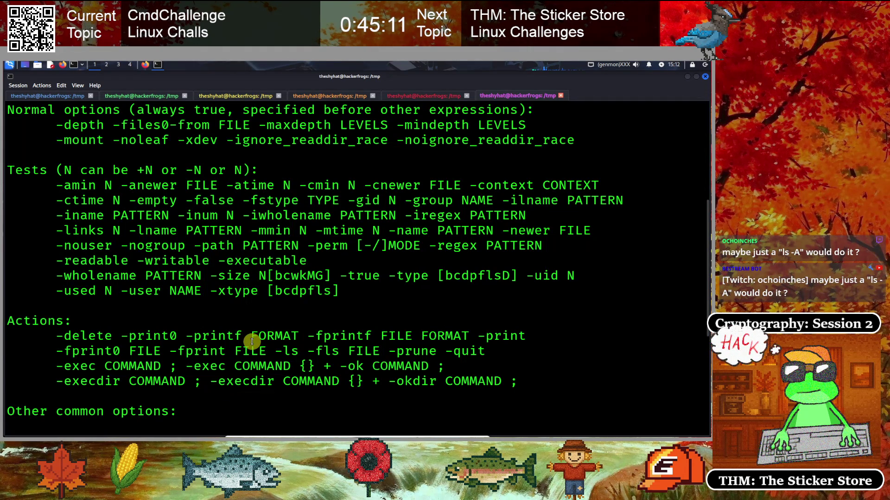
scroll(247, 362, "down", 3)
scroll(247, 362, "down", 2)
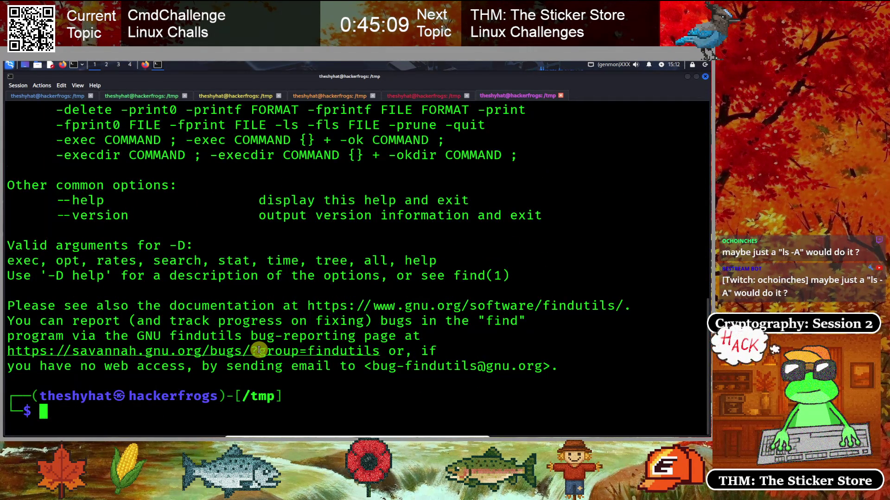
- Clear the screen, show ls --help and read the -A (--almost-all) option description
type("clear")
key("Return")
type("ls -elp")
key("Return")
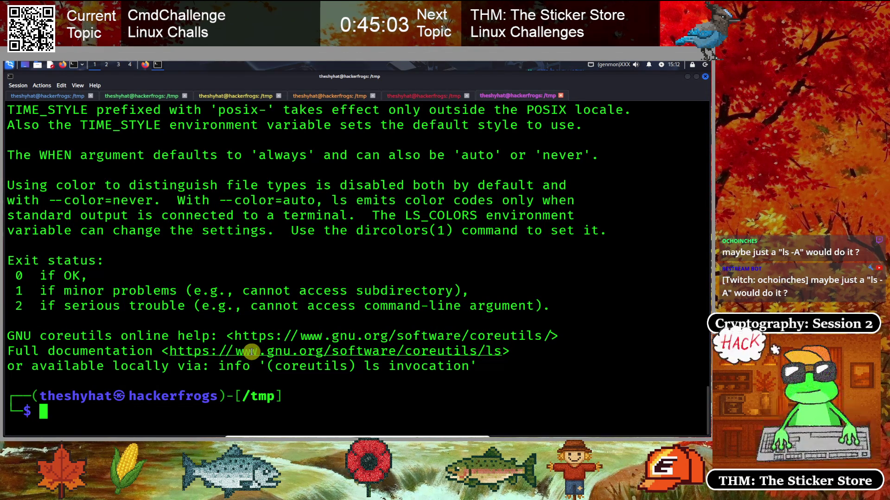
scroll(94, 326, "up", 11)
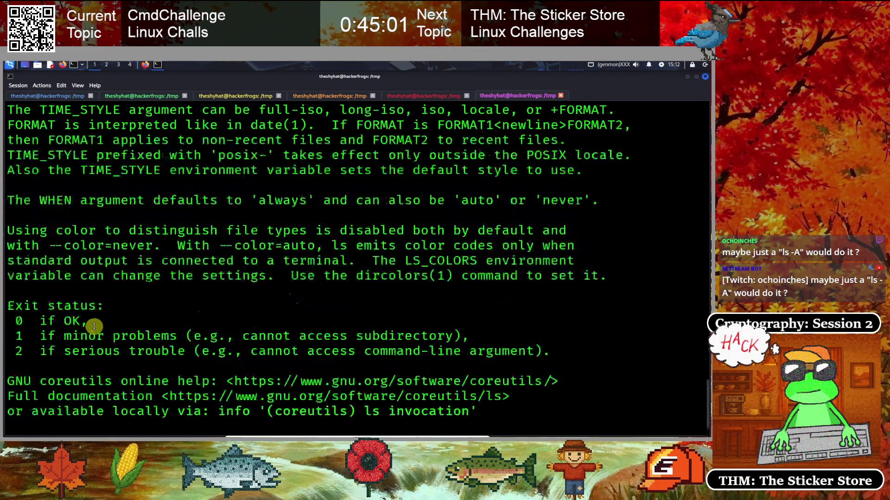
scroll(94, 327, "up", 15)
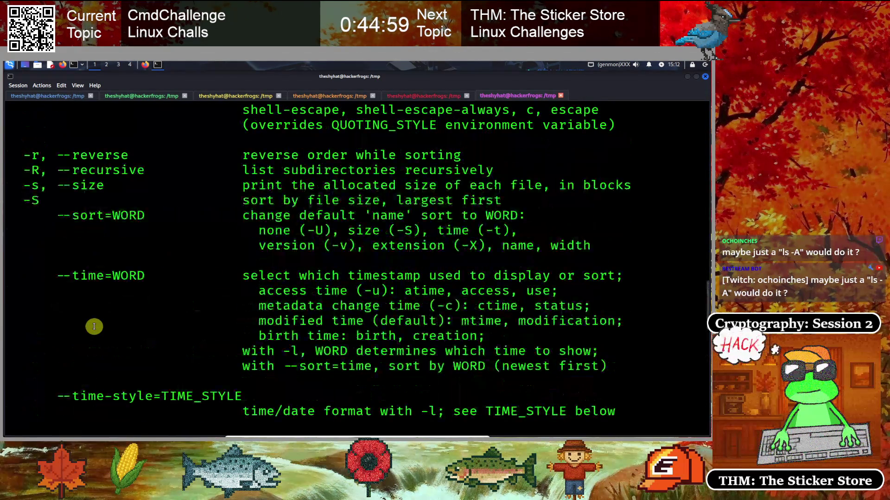
scroll(94, 327, "up", 10)
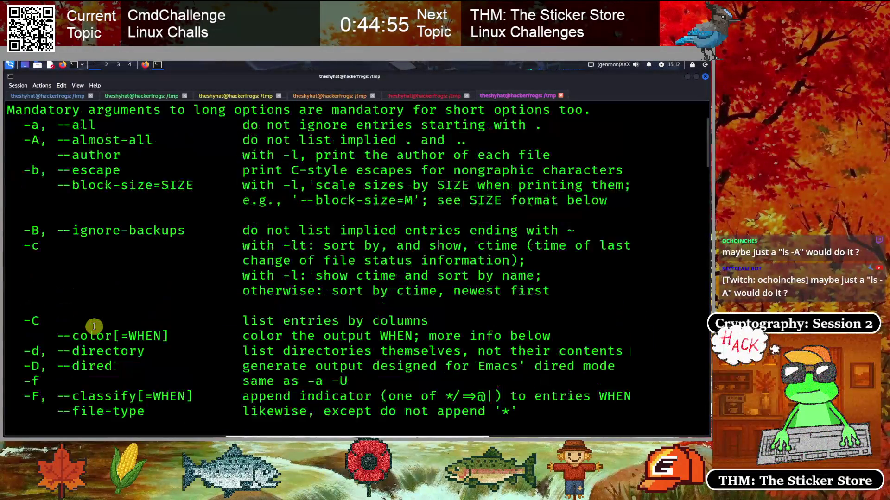
scroll(94, 327, "up", 1)
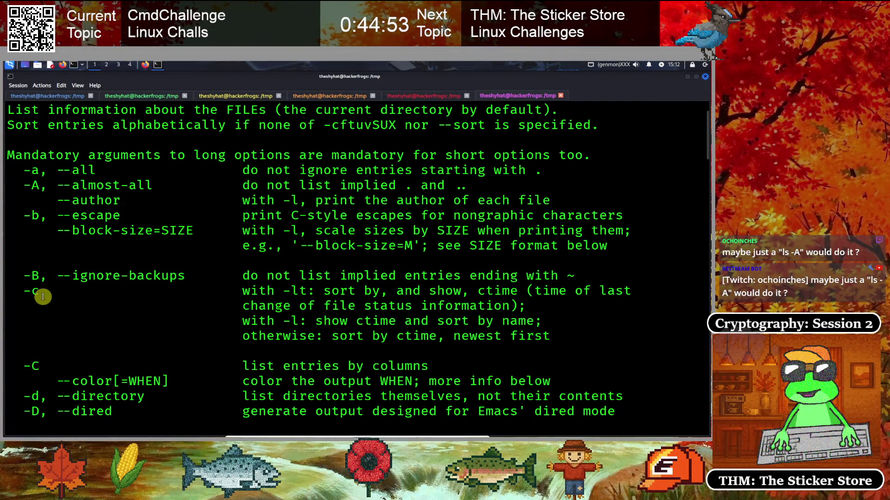
left_click_drag(242, 186, 502, 186)
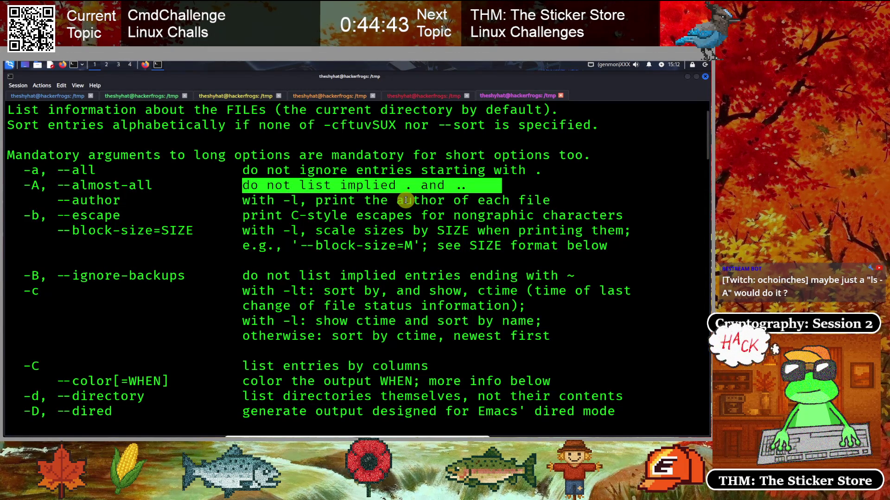
left_click(406, 200)
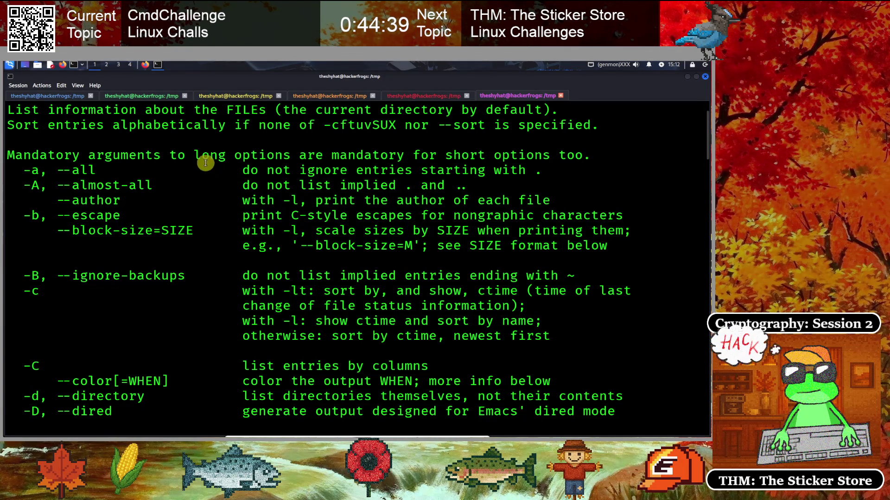
- Back on the Command Challenge page, delete the failed find command from the prompt
left_click(143, 68)
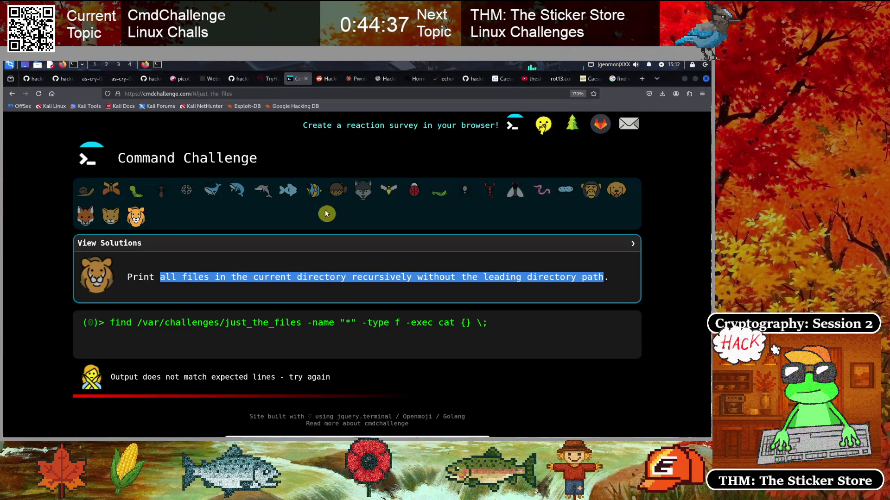
left_click(503, 277)
key("ctrl+Left")
key("ctrl+Left")
key("ctrl+Left")
key("Delete")
key("Delete")
key("Delete")
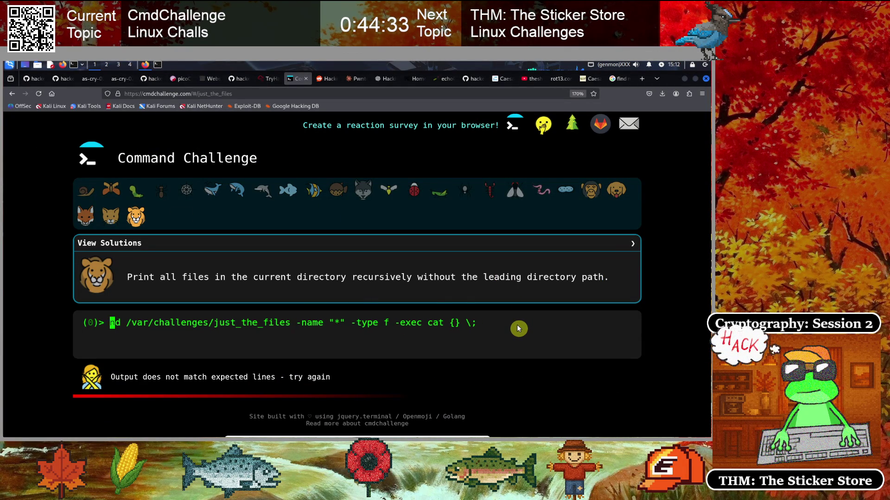
key("Delete")
key("Delete")
key("Delete")
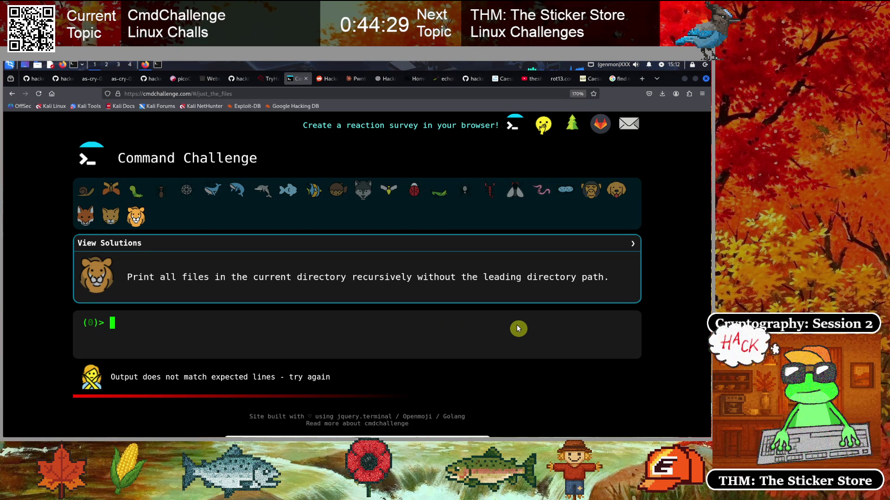
- Run ls -la to long-list the challenge directory with permissions and dates
left_click(518, 329)
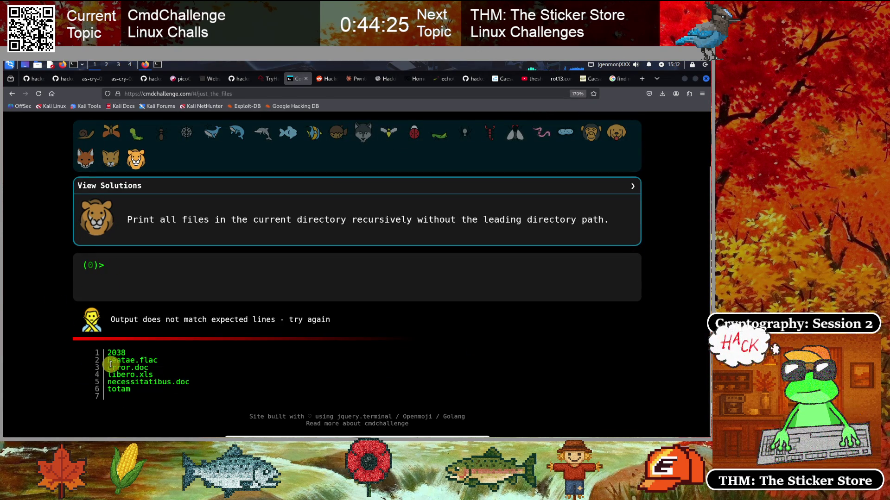
left_click_drag(107, 360, 148, 360)
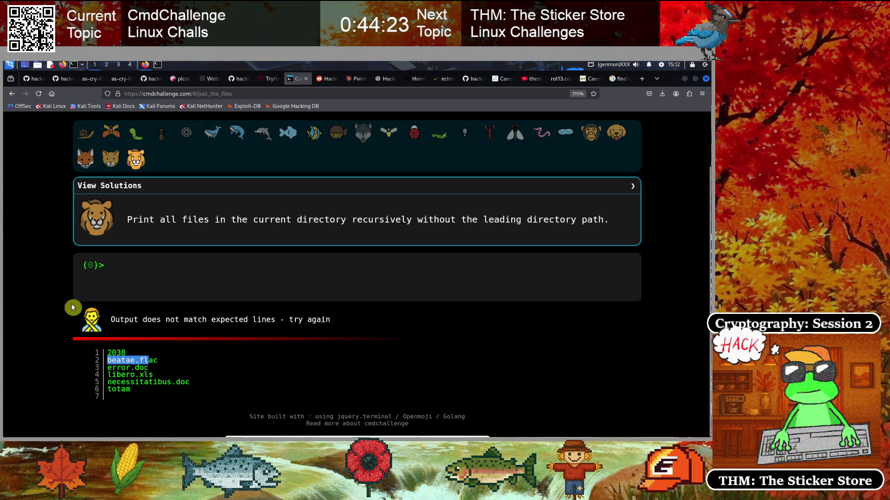
left_click(139, 276)
type("ls -la")
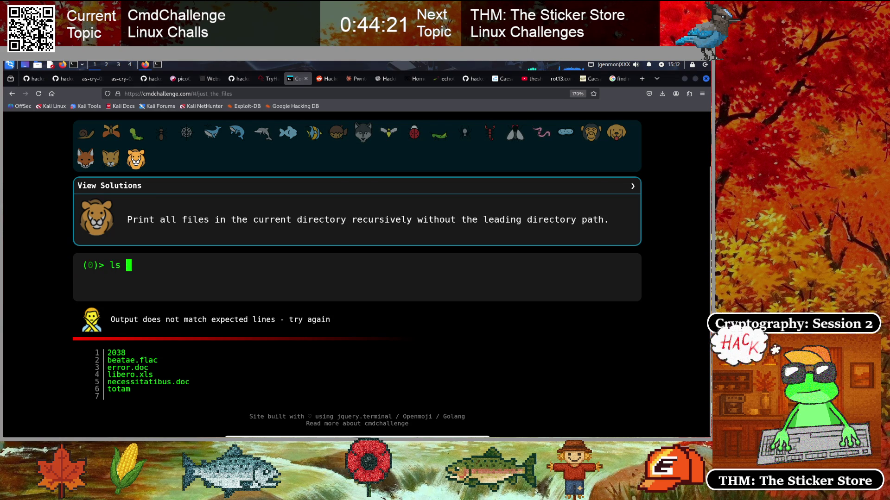
key("Return")
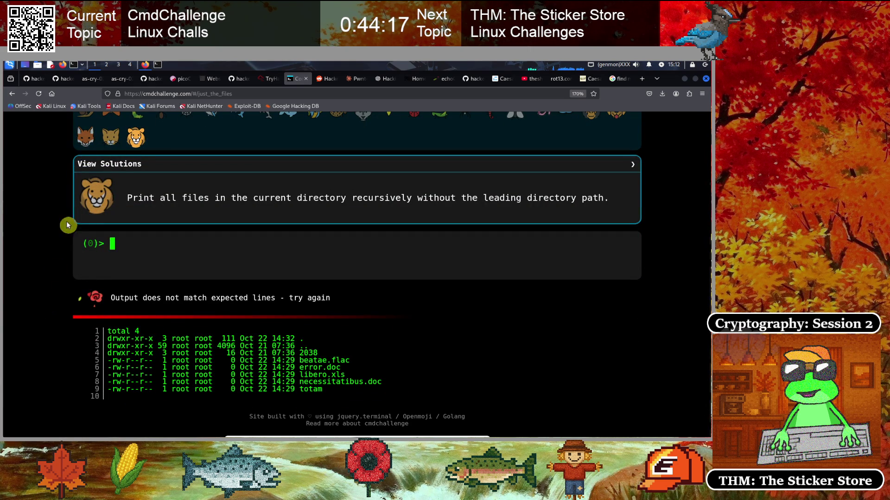
left_click(144, 65)
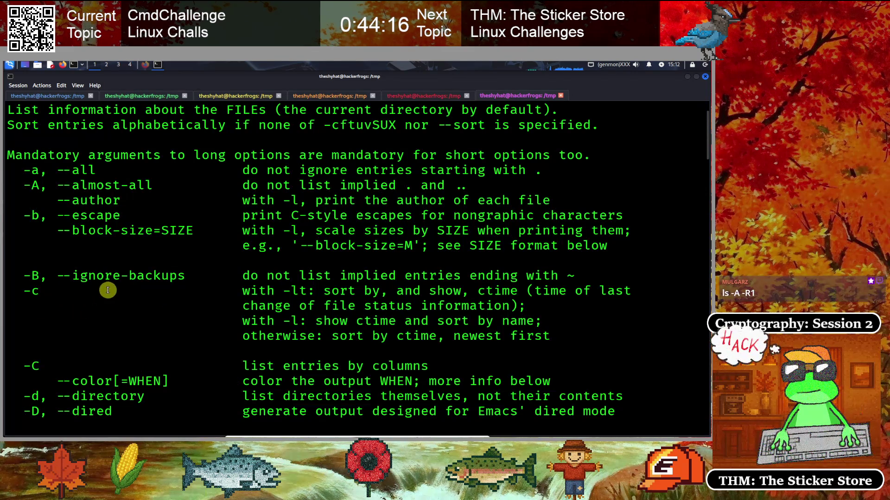
scroll(89, 336, "down", 5)
scroll(88, 337, "down", 3)
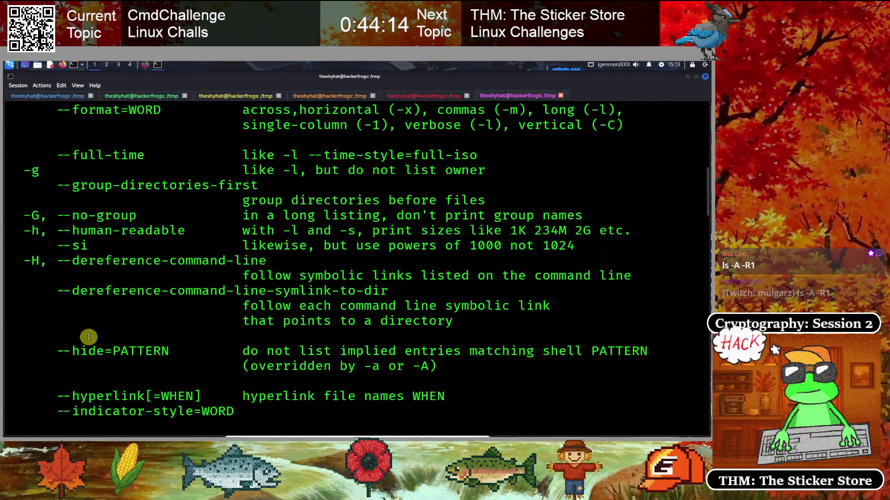
scroll(88, 337, "down", 5)
scroll(89, 337, "down", 6)
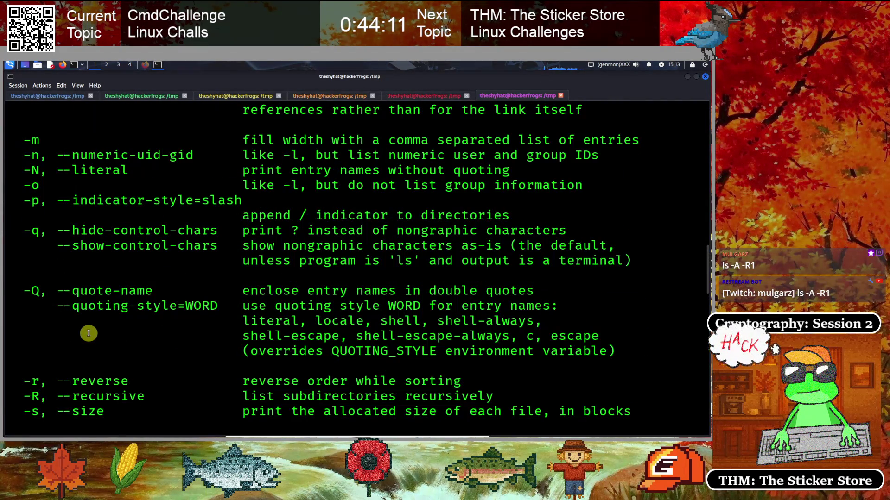
scroll(63, 276, "down", 1)
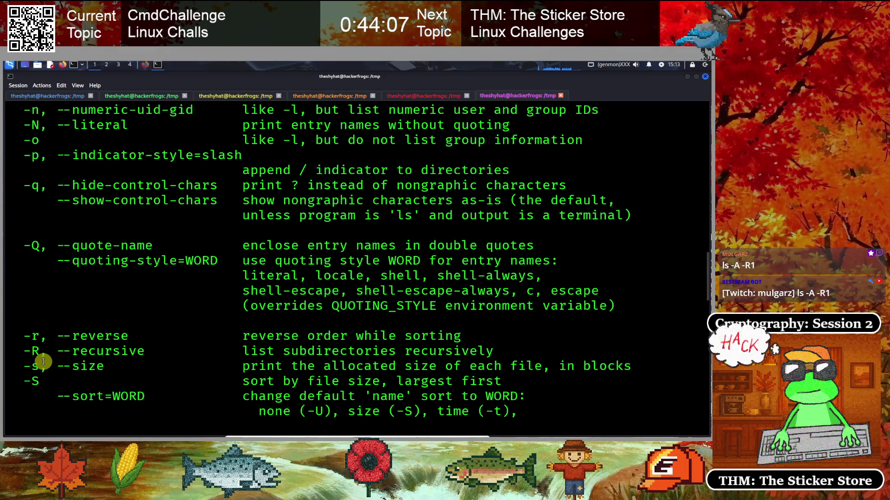
left_click(145, 64)
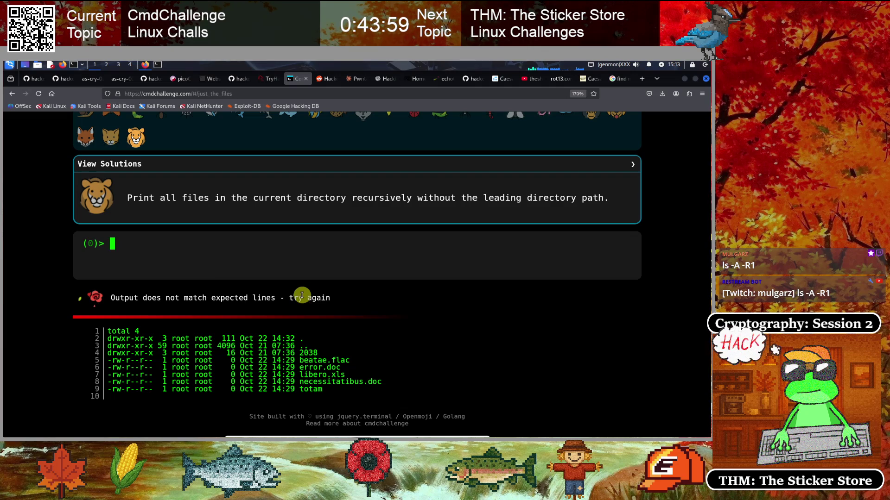
- Submit ls -A -R, ls -A -R1 and ls -A -R1 | cat as recursive file listings
type("ls -")
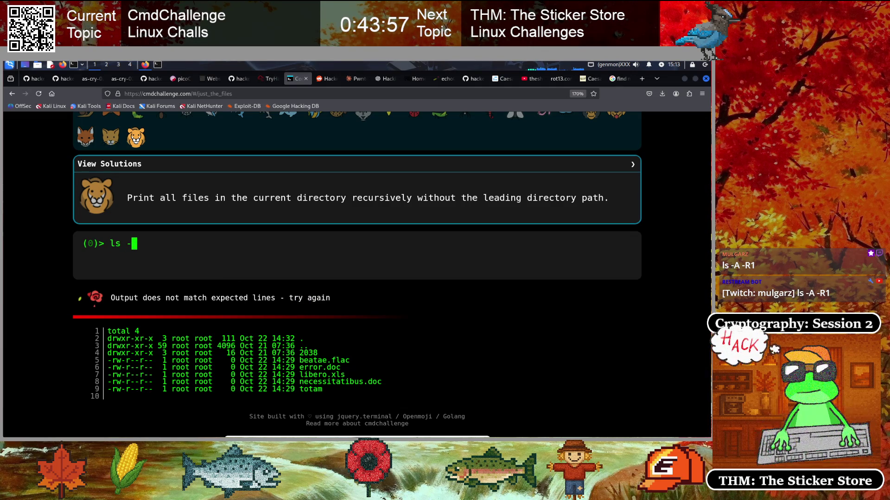
type("A -R")
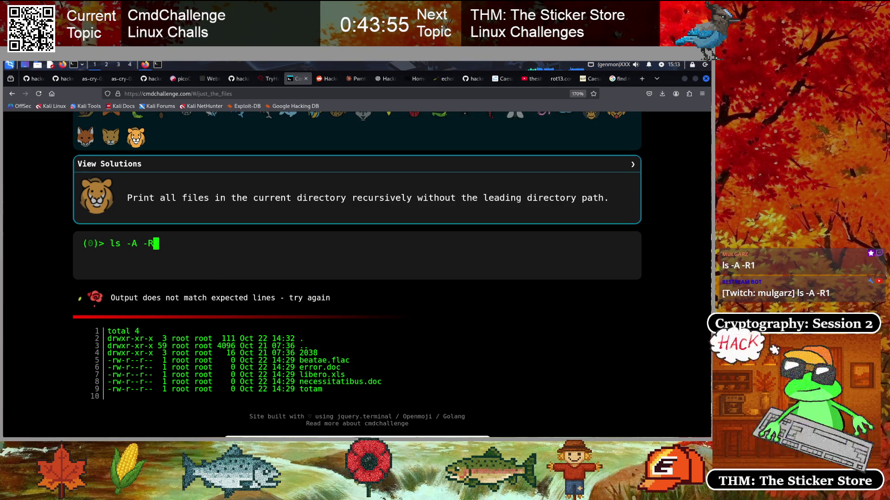
key("Return")
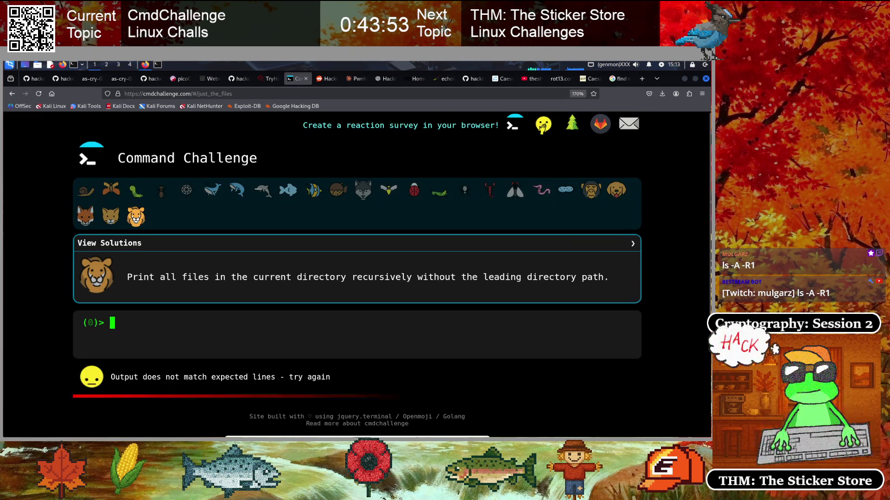
scroll(70, 332, "down", 3)
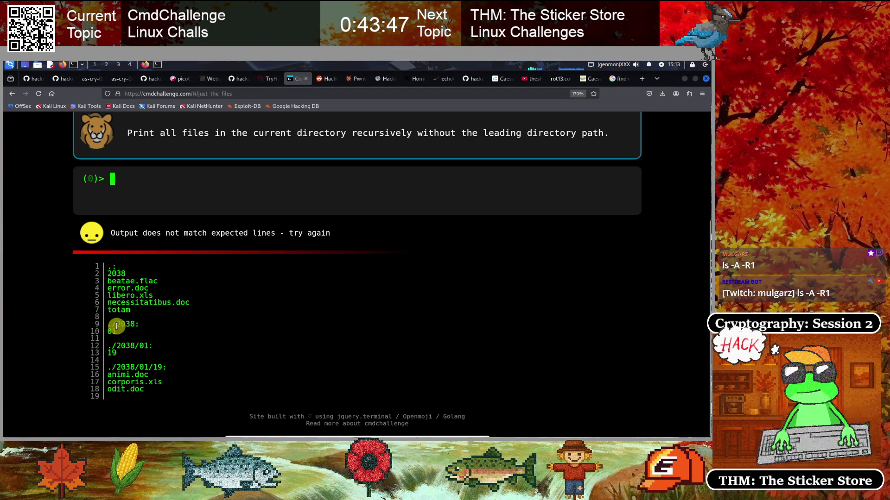
left_click_drag(141, 322, 106, 324)
left_click(180, 193)
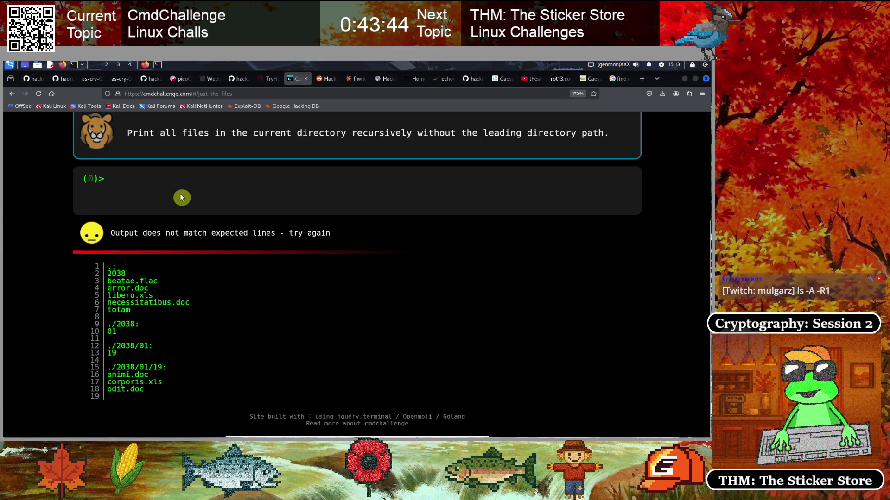
type("ls -A -R1")
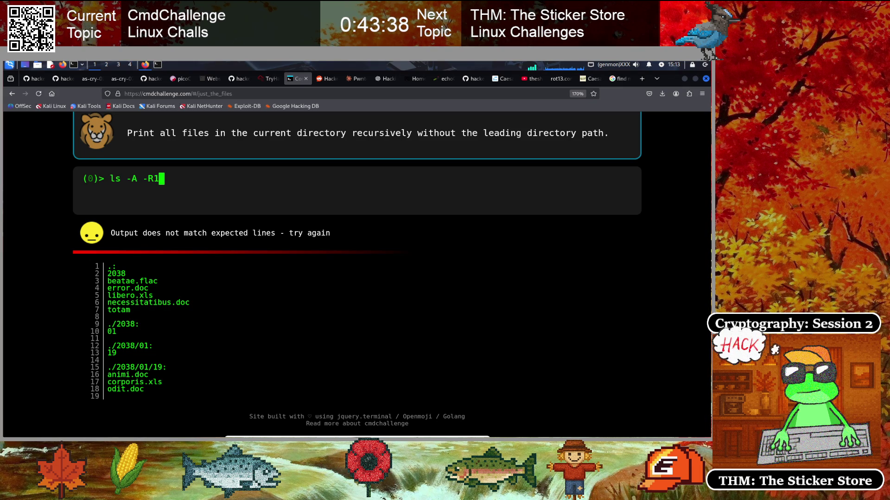
key("Return")
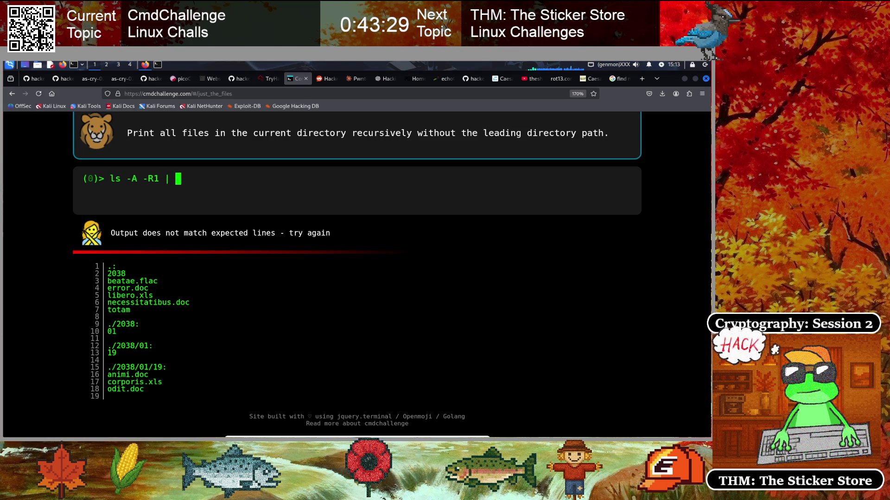
key("Return")
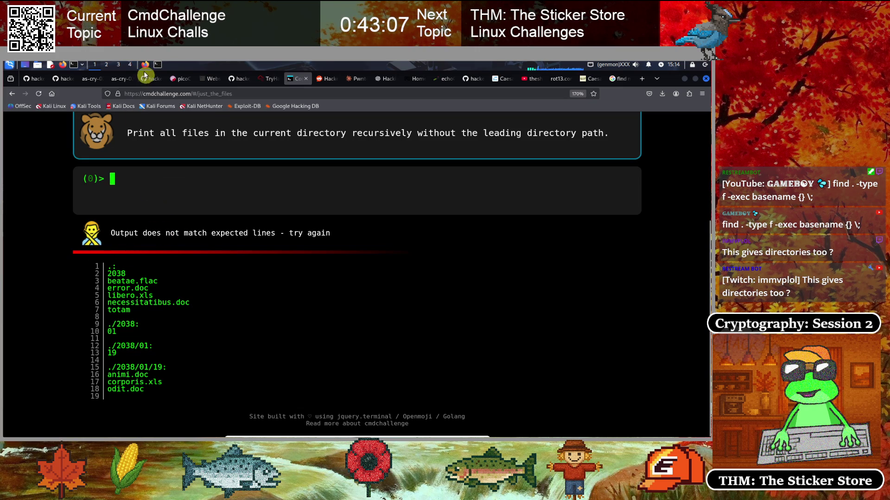
- In the Kali terminal, clear the screen, run bare basename, then show basename --help
left_click(158, 65)
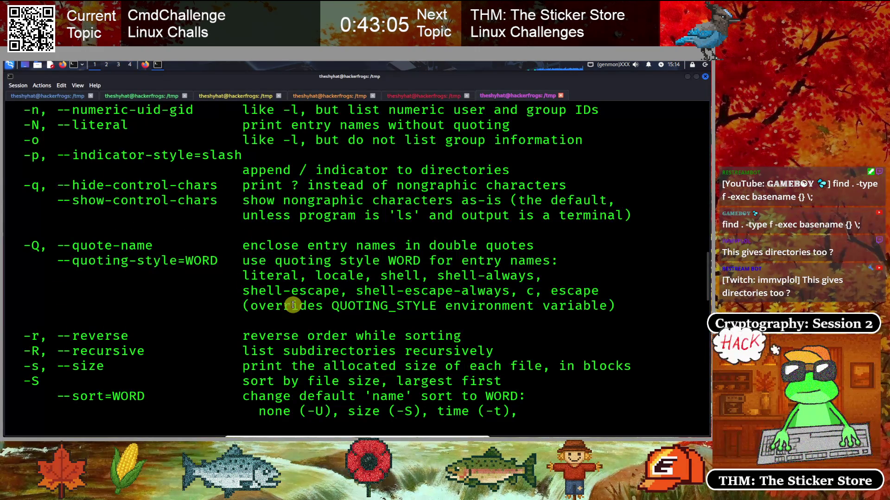
scroll(293, 305, "down", 7)
scroll(292, 305, "down", 10)
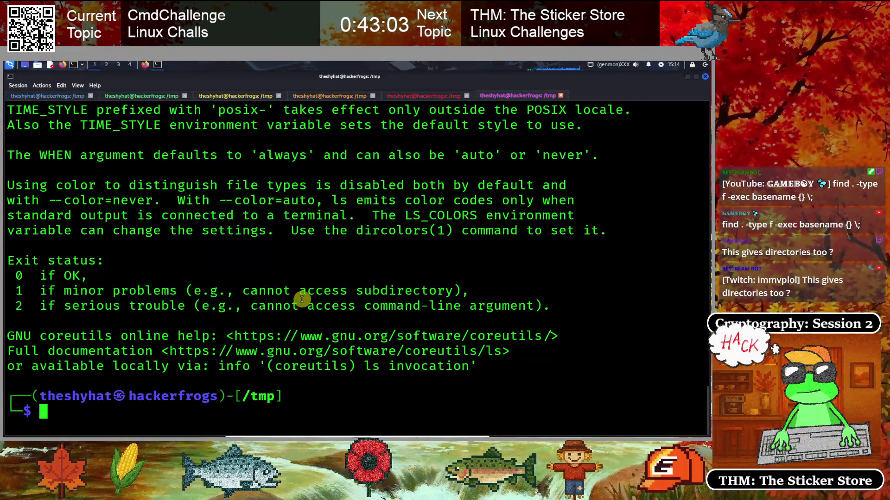
type("clear")
key("Return")
type("bas")
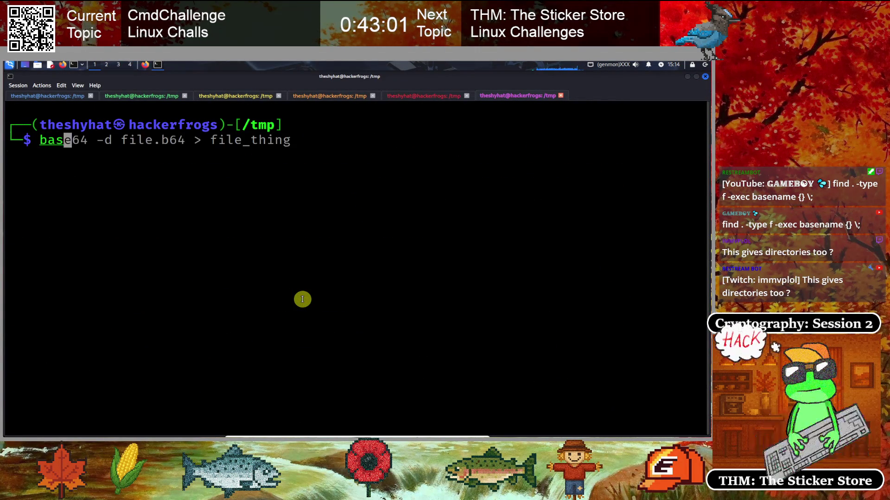
type("ename")
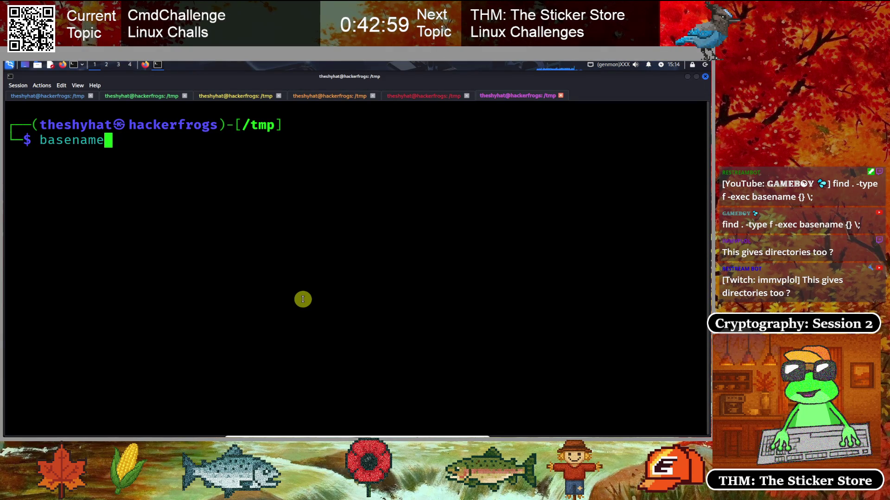
key("Return")
type("basename --")
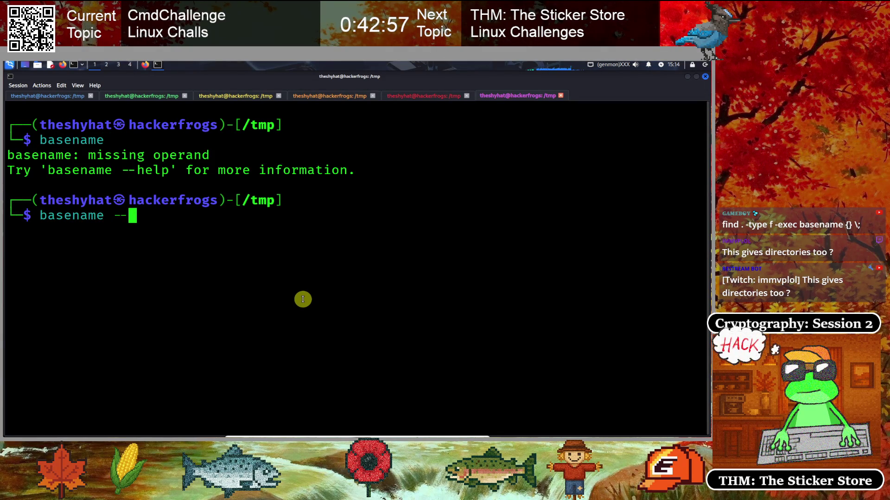
type("help")
key("Return")
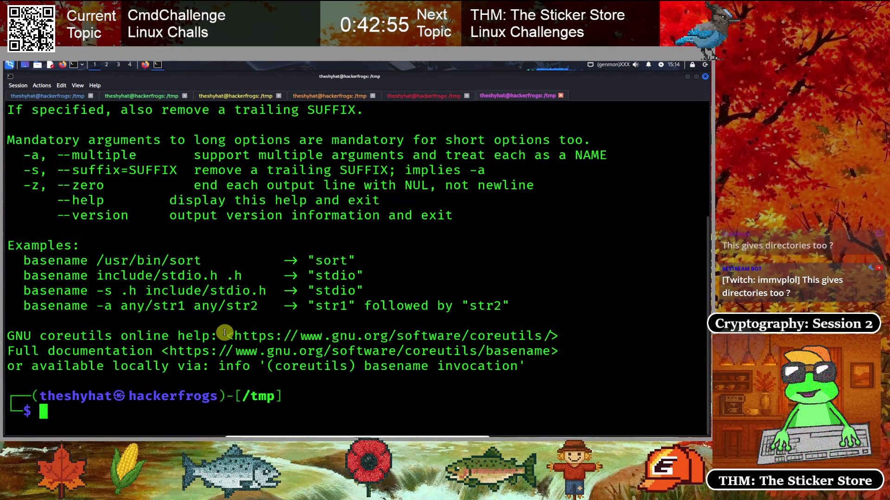
- Study the basename example turning /usr/bin/sort into sort, then return to CmdChallenge
scroll(222, 335, "up", 3)
scroll(222, 336, "down", 1)
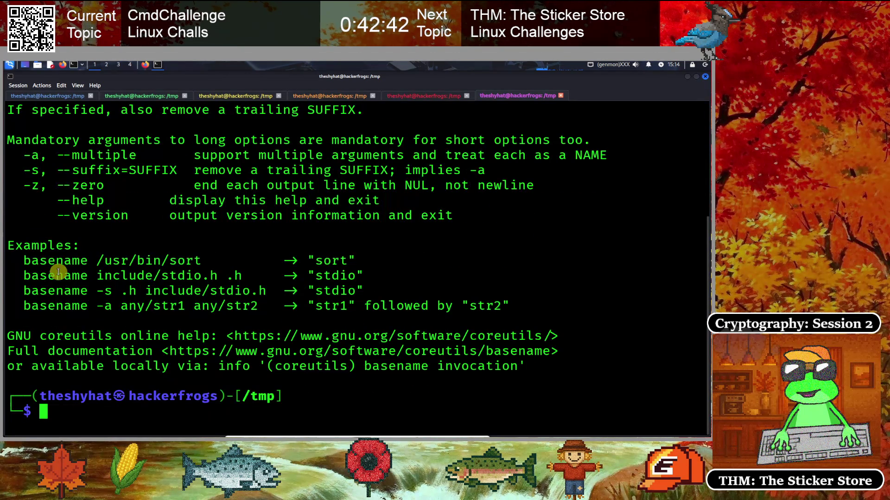
left_click_drag(98, 261, 204, 261)
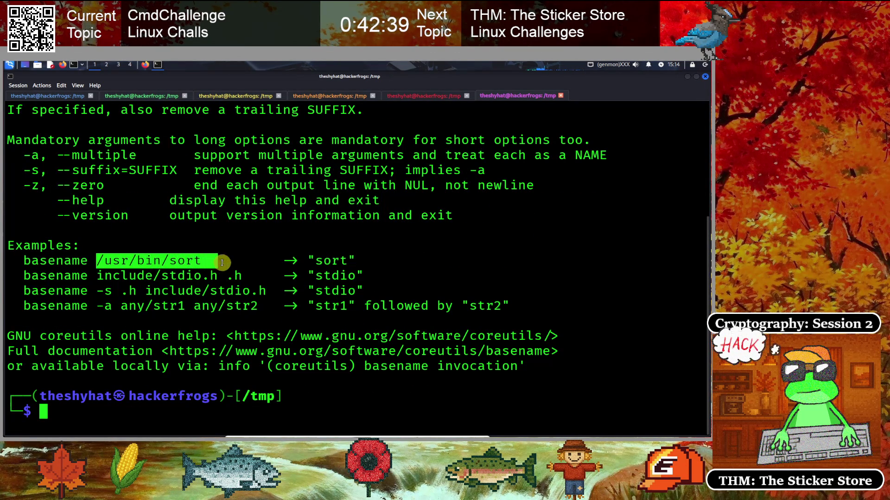
left_click(348, 275)
mouse_move(371, 260)
left_mouse_down()
mouse_move(223, 260)
mouse_move(372, 261)
left_mouse_up()
left_click(289, 276)
left_click(139, 262)
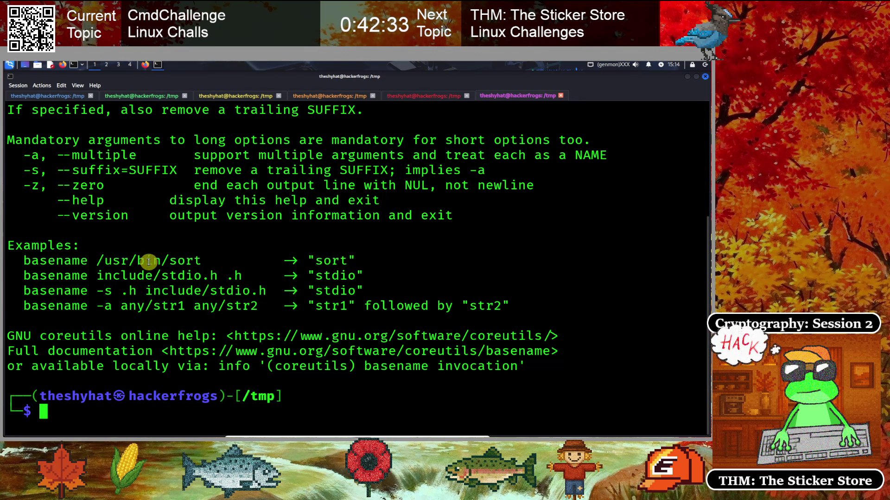
double_click(176, 260)
left_click(269, 233)
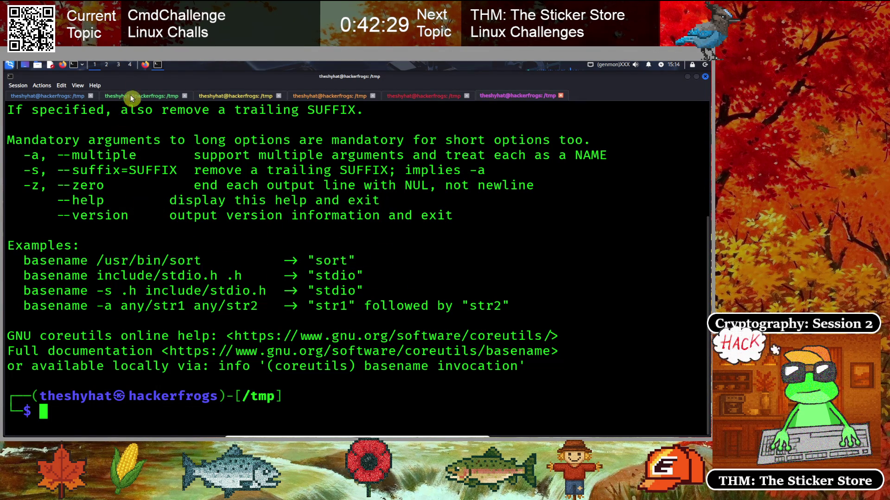
left_click(145, 67)
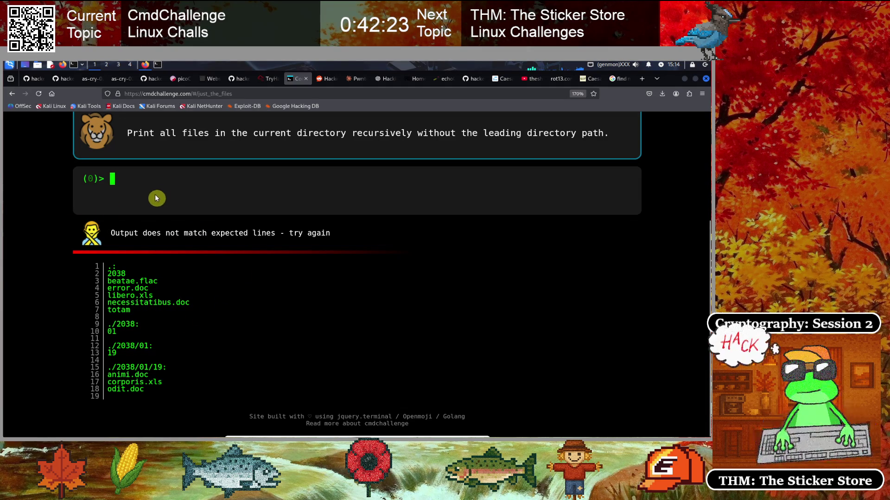
type("ls -A -R1 | cat")
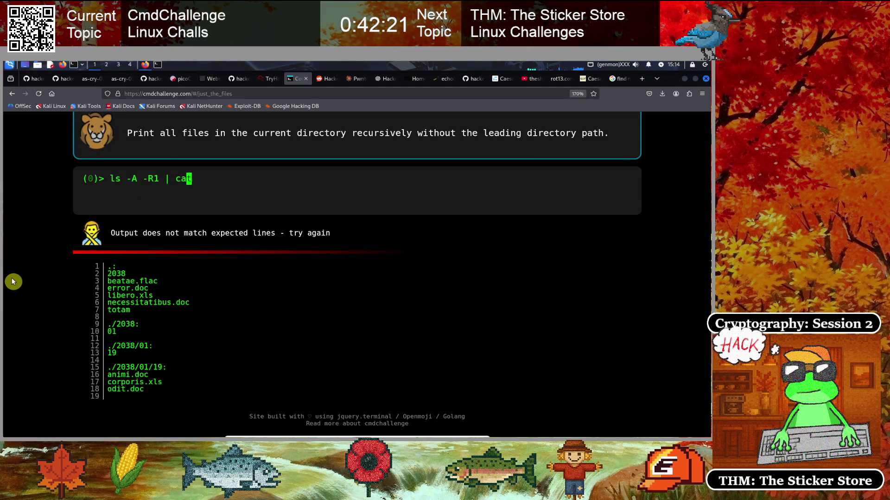
key("BackSpace")
key("BackSpace")
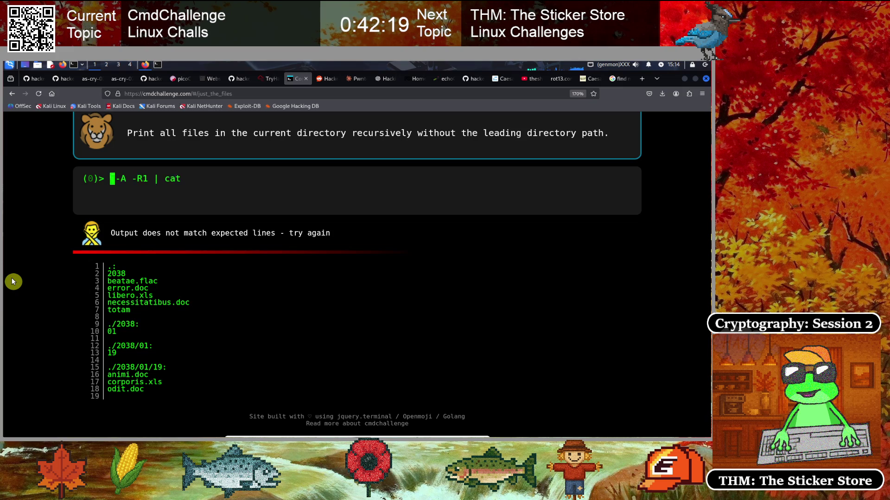
key("Delete")
key("Delete")
key("Delete")
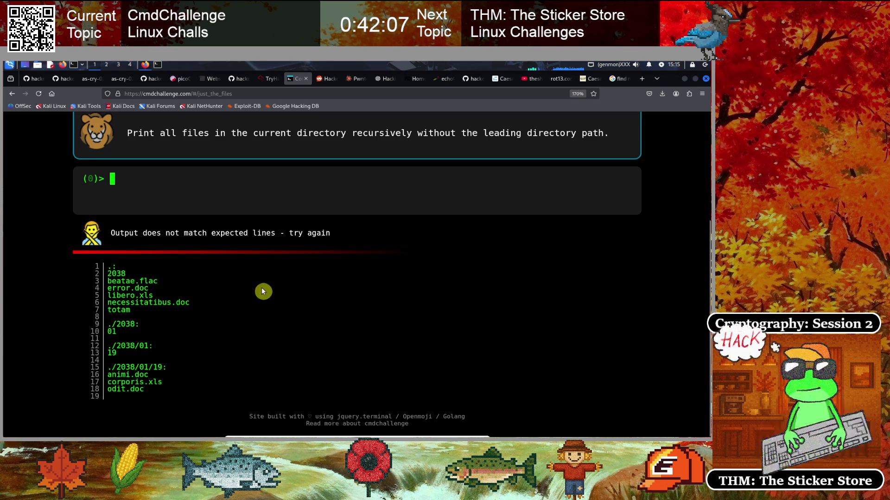
- Submit find ./ -type f -print -exec cat {} \; to print every file's contents
type("find /path/to/directory -type f -print -exec cat {} \\;")
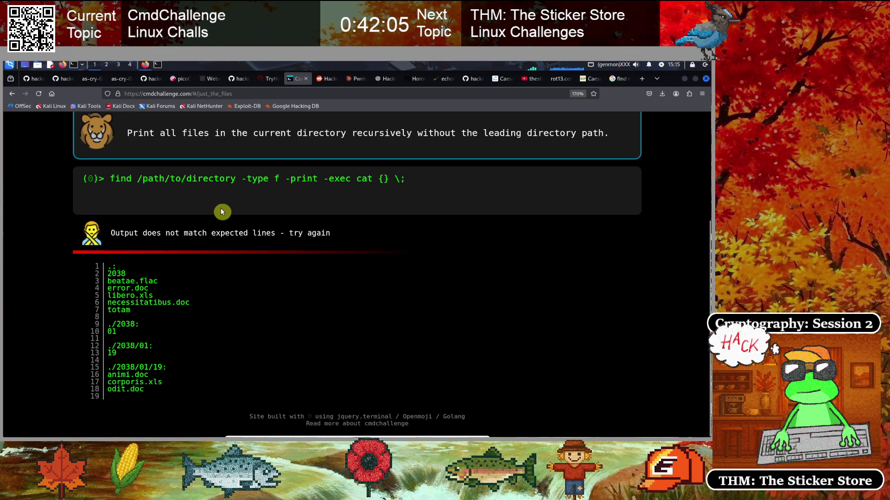
key("Right")
key("Right")
key("Right")
key("Delete")
key("Delete")
key("Delete")
type("./")
key("Return")
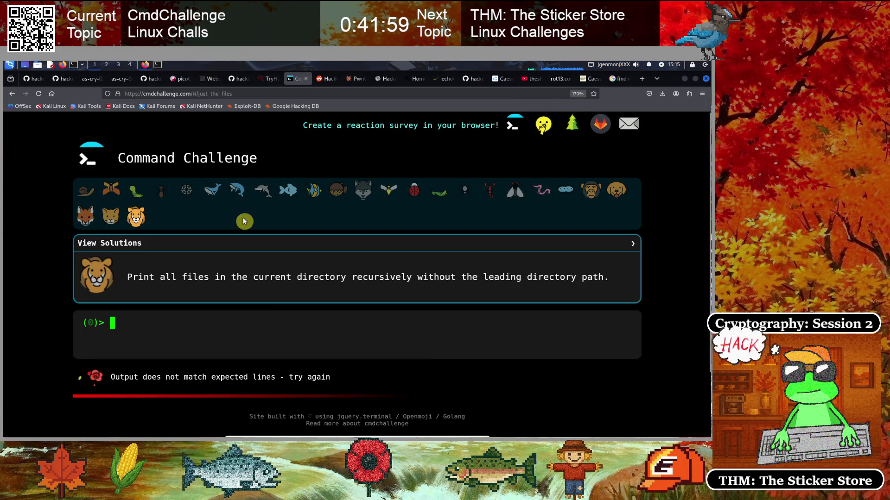
- Rework a recalled find command into find /var/challenges/just_the_files -type f -exec basename {} \; and submit
type("ls -A -R1 | cat")
key("BackSpace")
key("BackSpace")
key("BackSpace")
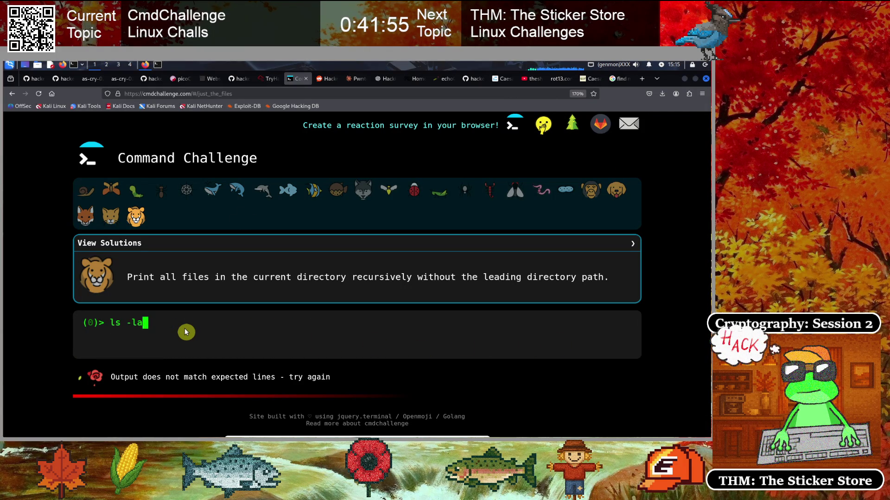
key("Up")
key("Up")
key("Right")
key("Right")
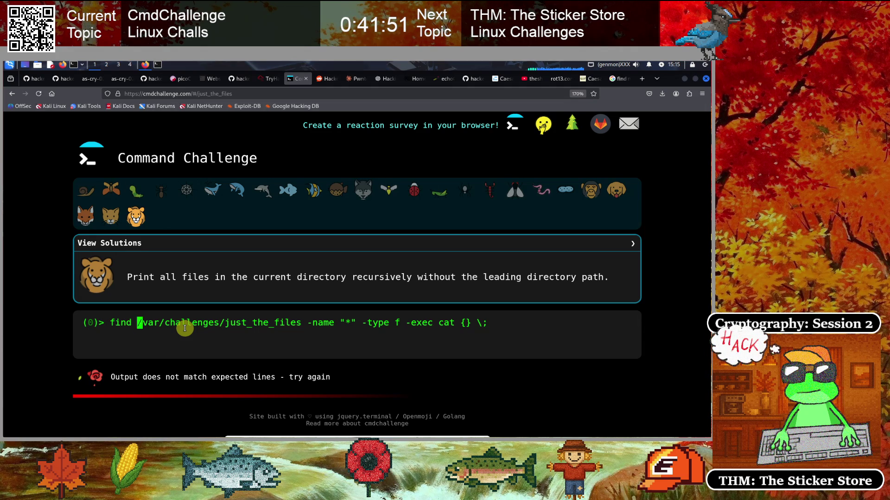
key("Right")
key("Right")
key("Delete")
key("Delete")
key("Delete")
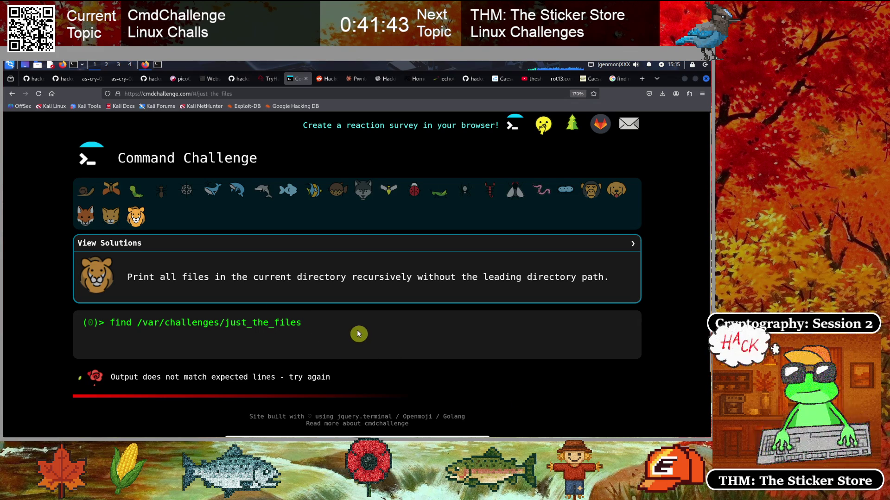
type("-type f -")
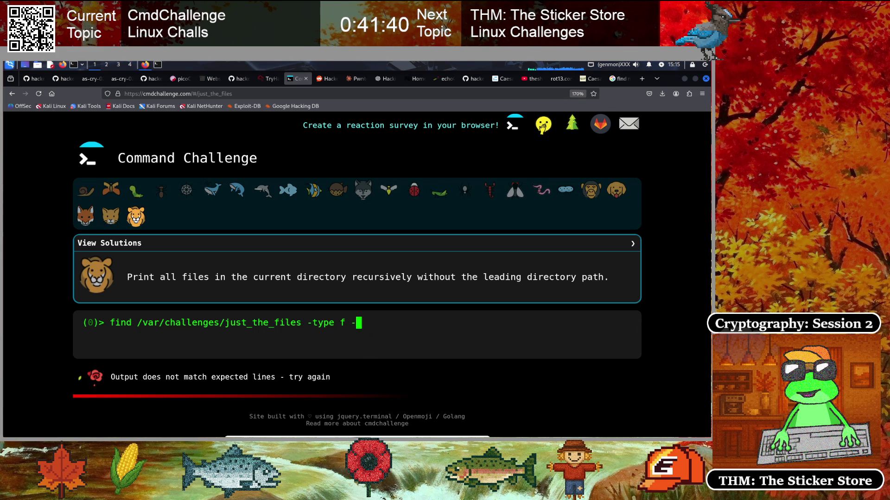
type("print -exec cat [")
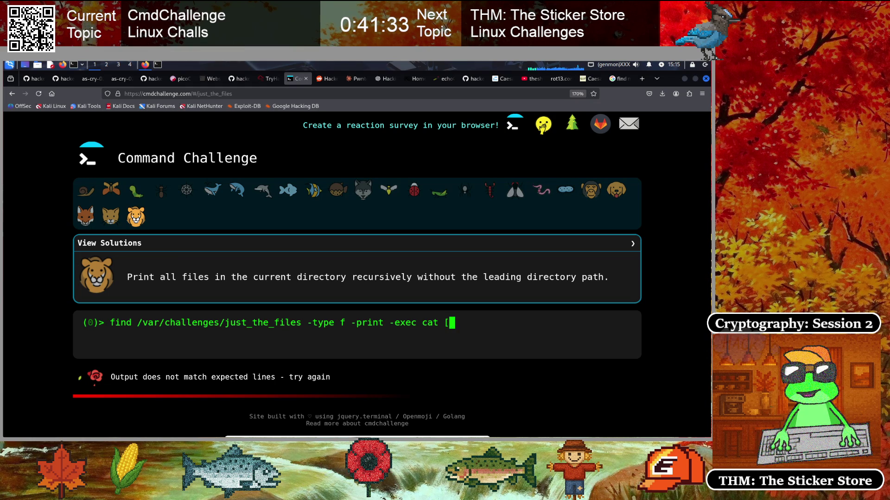
key("BackSpace")
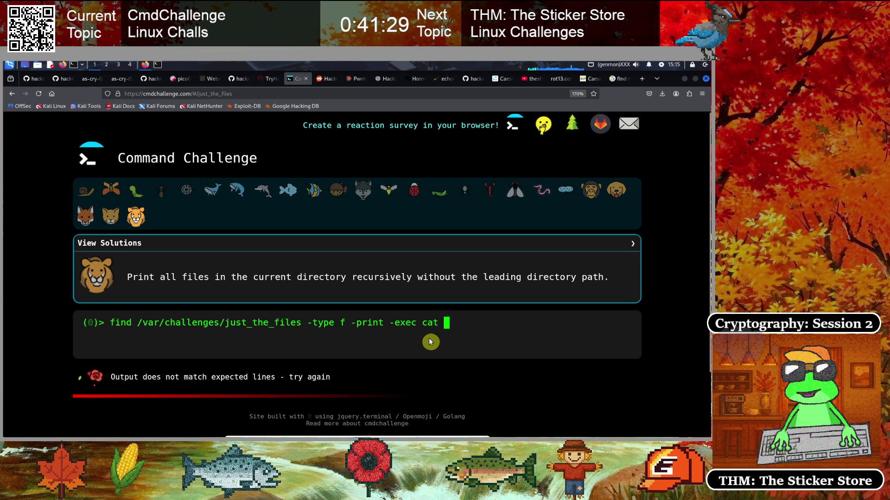
key("Left")
key("Left")
key("Left")
key("Left")
key("Left")
key("Left")
key("Delete")
key("Delete")
key("Delete")
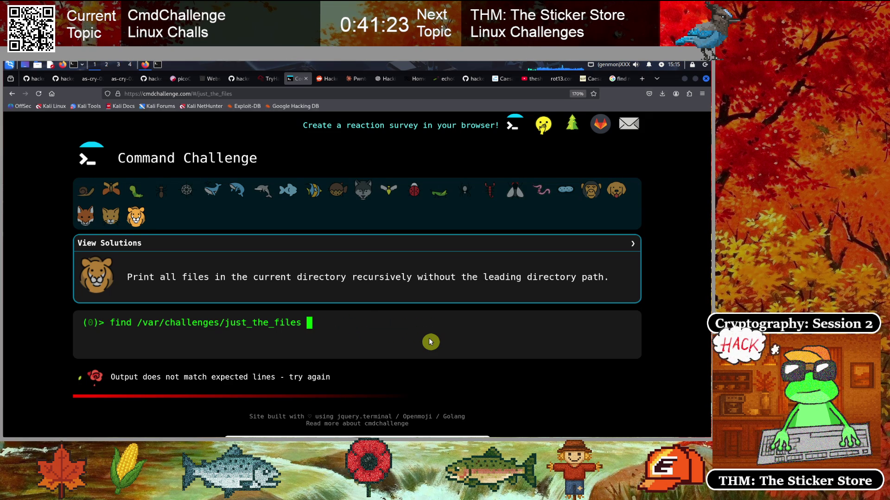
type("-type f -")
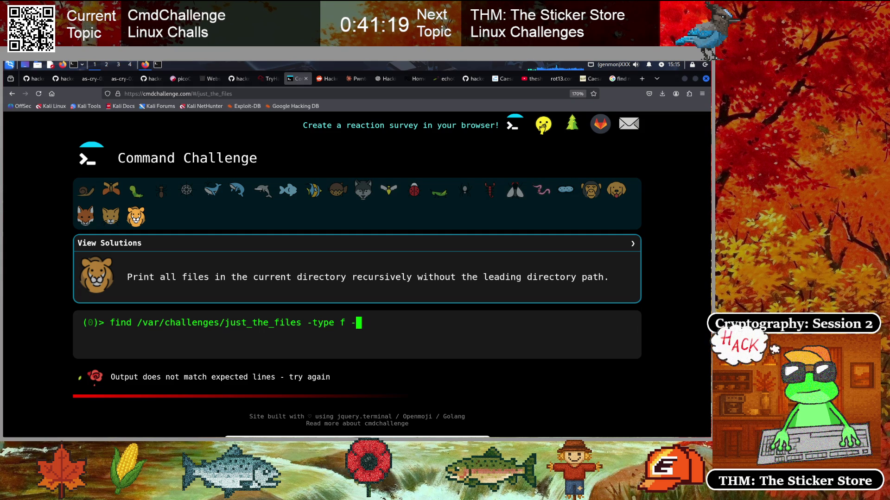
type("exec bas")
type("ename {")
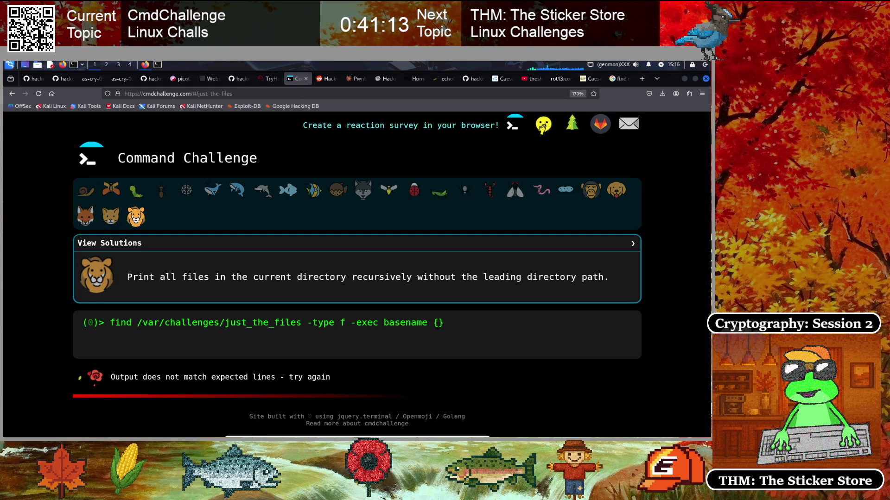
type(" \\;")
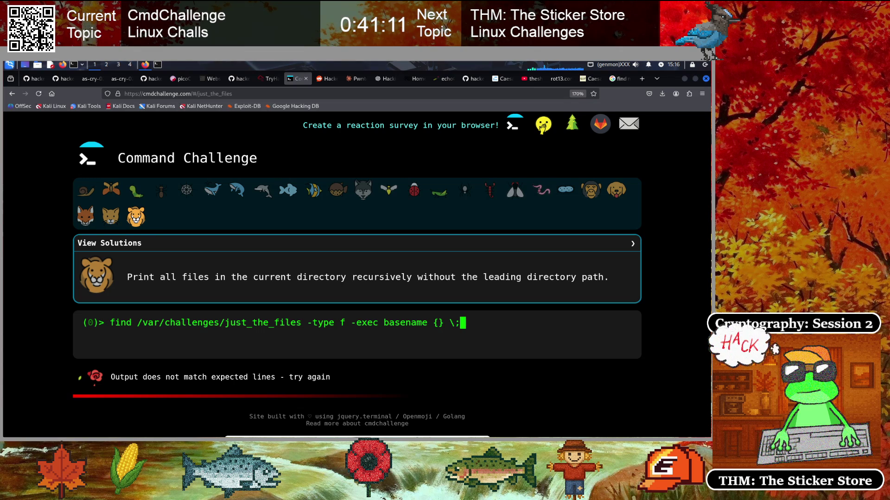
key("Return")
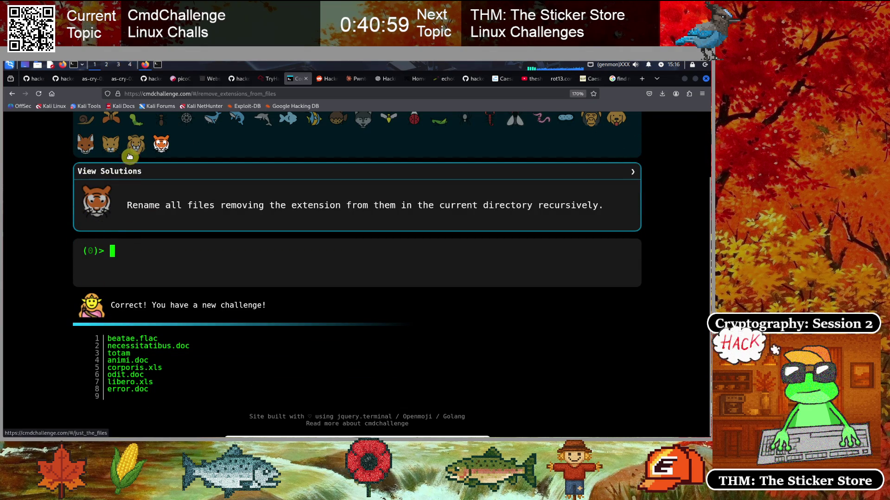
- Return to just_the_files and copy the winning find basename command
left_click(139, 142)
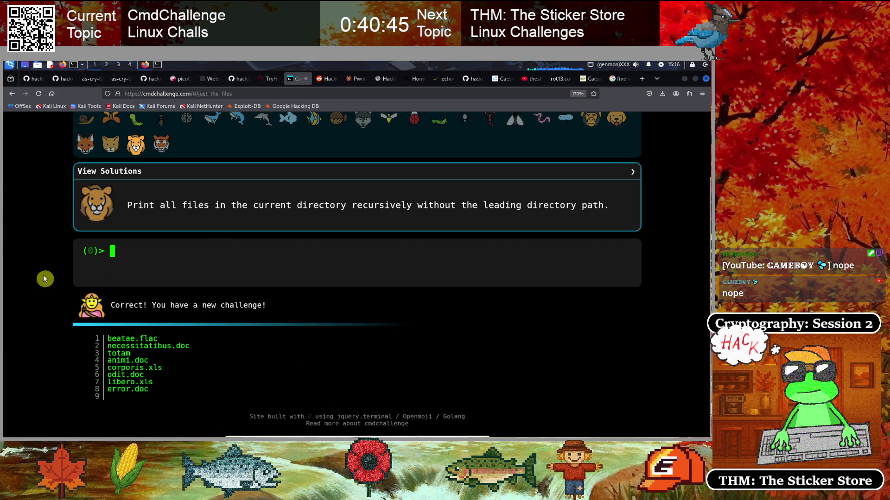
scroll(45, 279, "up", 1)
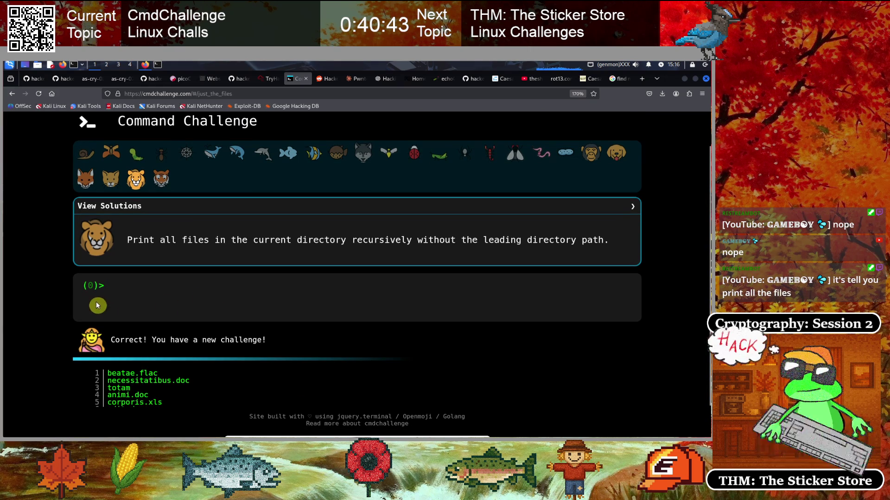
type("find /var/challenges/just_the_files -type f -exec basename {} \\;")
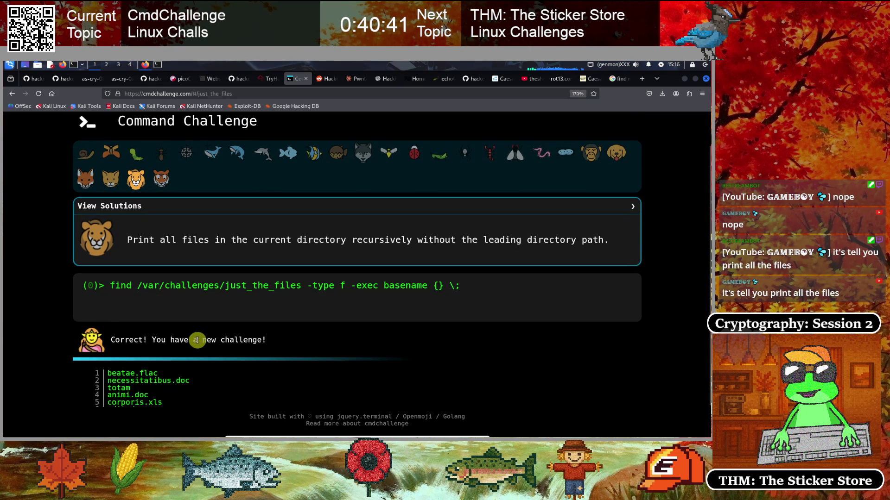
left_click_drag(110, 286, 458, 284)
right_click(448, 285)
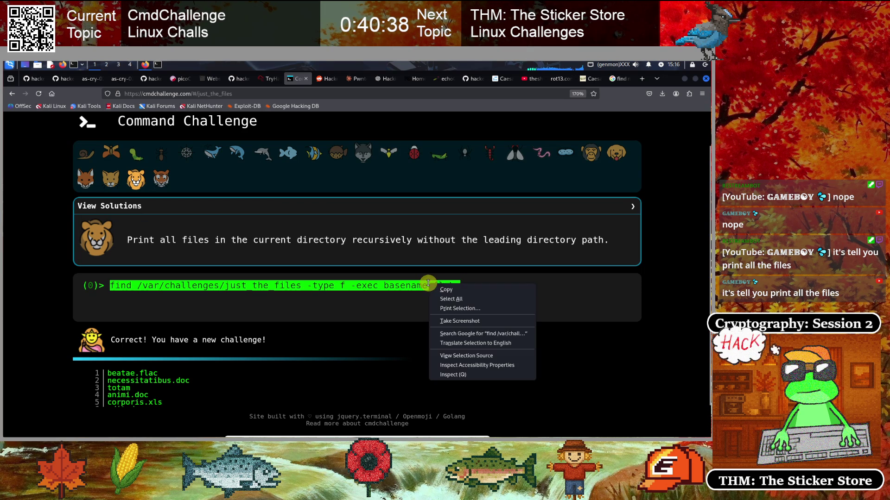
left_click(436, 289)
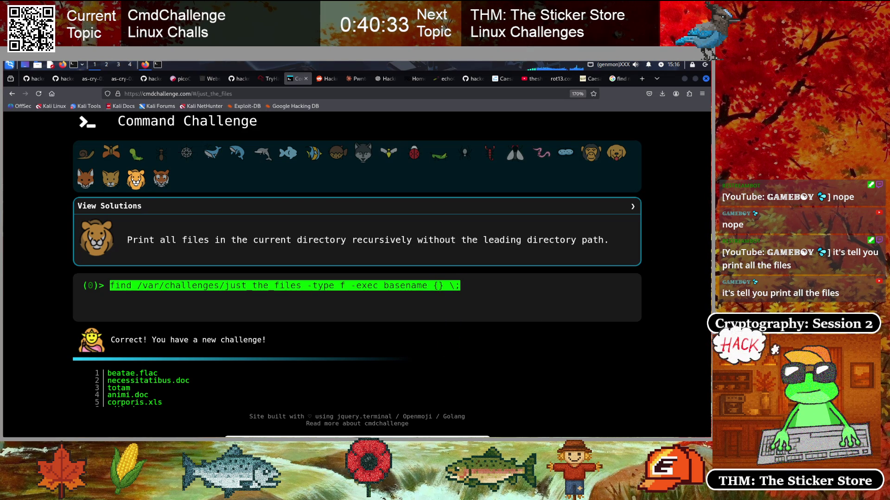
left_click(44, 305)
- Start erasing the find command from the challenge prompt
scroll(46, 301, "down", 1)
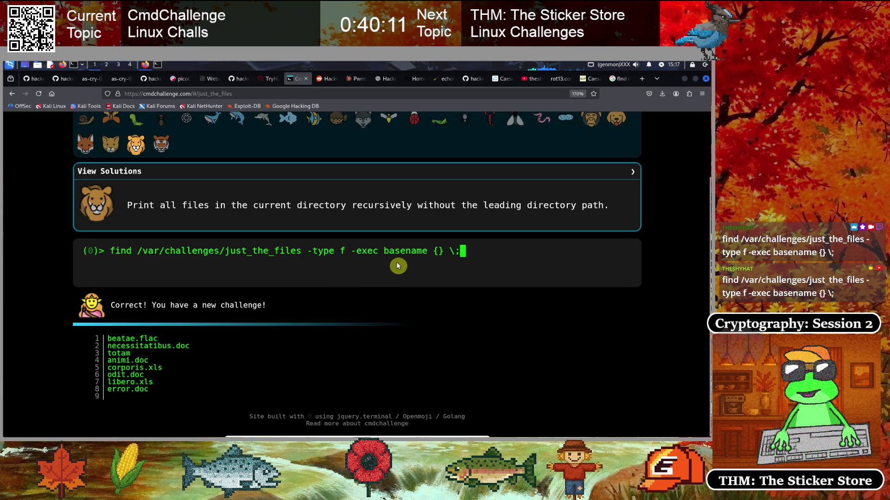
key("End")
key("BackSpace")
key("BackSpace")
key("BackSpace")
key("BackSpace")
key("BackSpace")
key("BackSpace")
key("BackSpace")
- Run the recursive ls -A -R1 listing and inspect the ./2038: heading
type("ls -A")
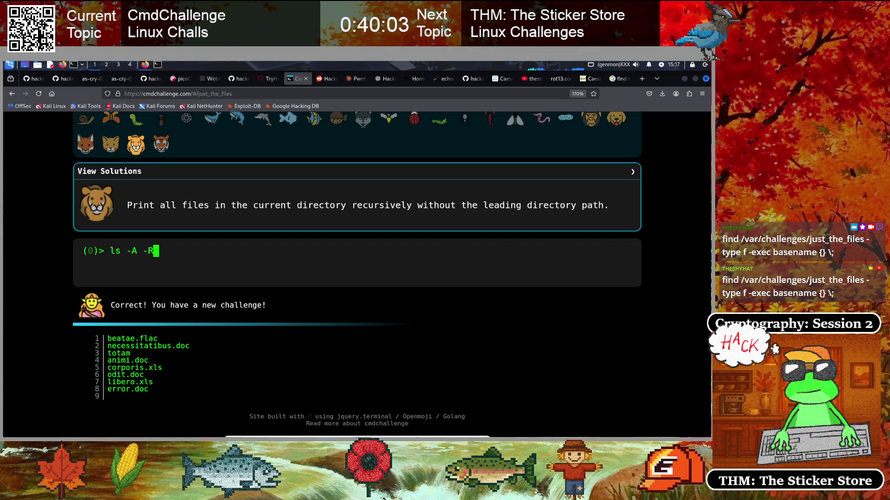
key("Return")
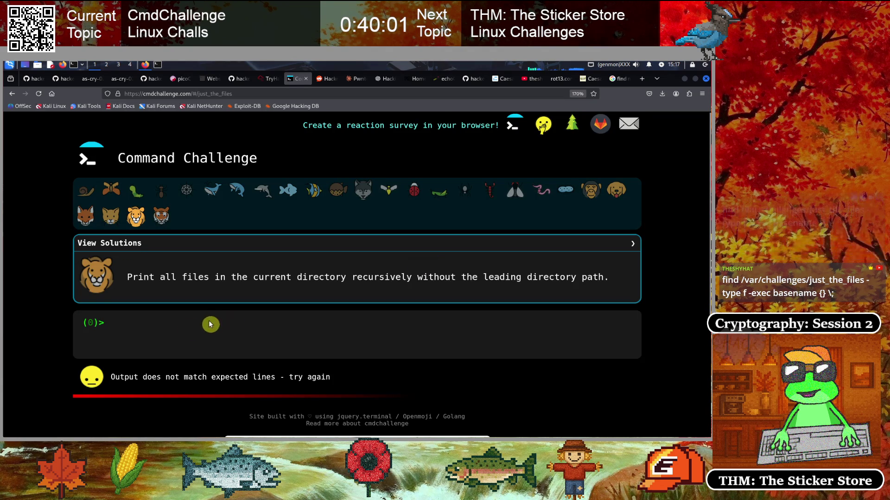
scroll(46, 314, "down", 3)
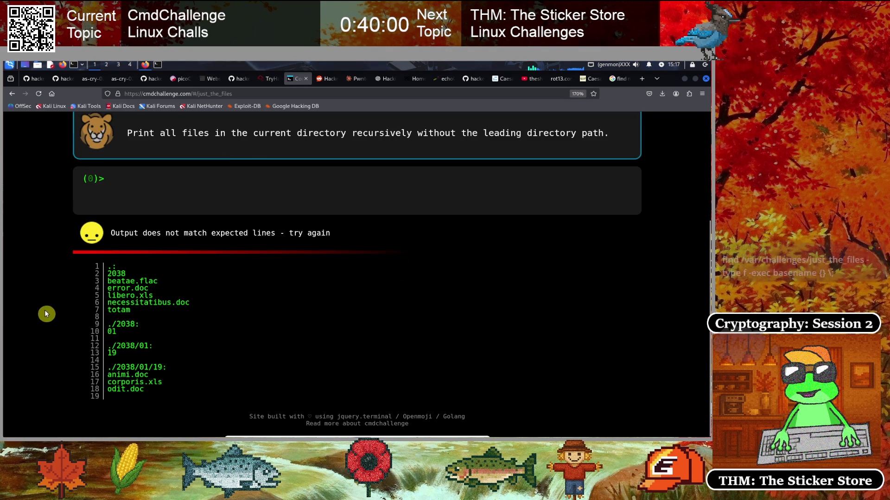
triple_click(113, 326)
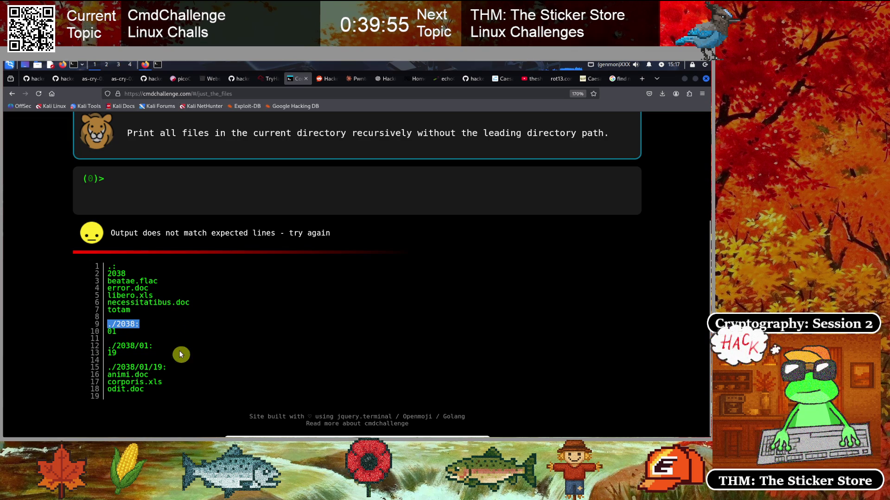
left_click(185, 200)
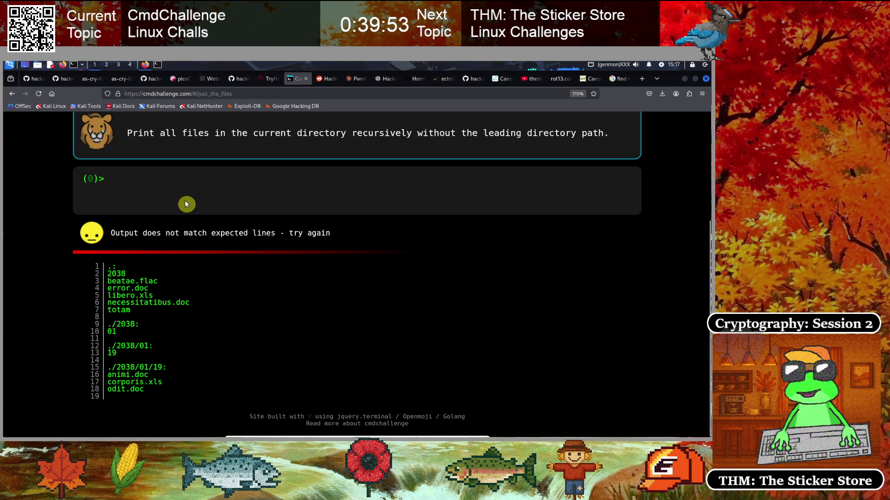
- Run ls -A -R1 | basename, recall it, then switch to remove_extensions_from_files
type("ls -A -R1 | basename")
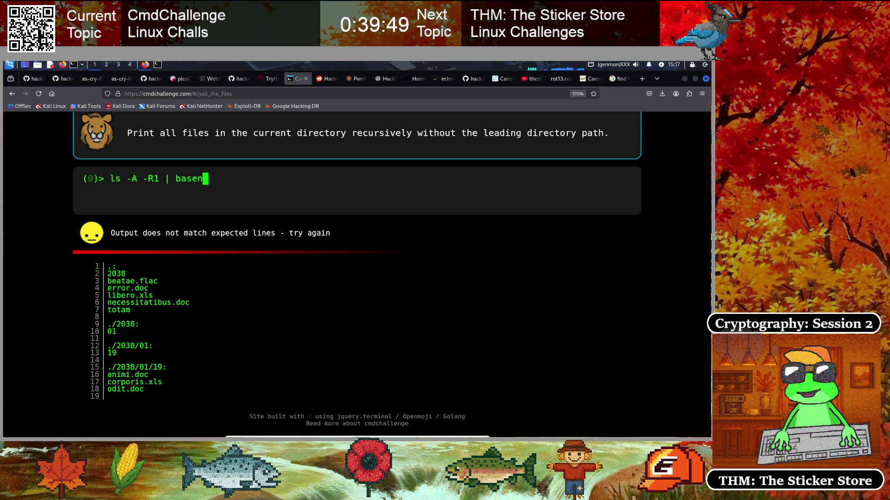
key("Return")
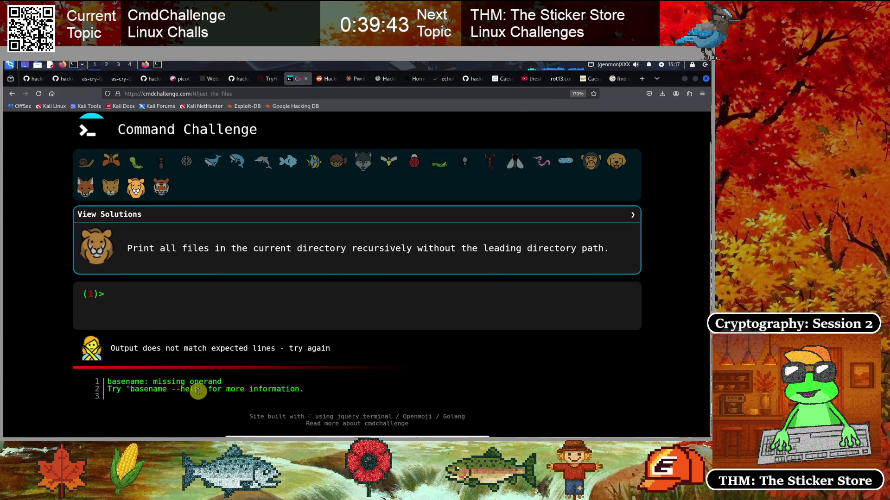
key("Up")
key("Left")
key("Left")
key("Left")
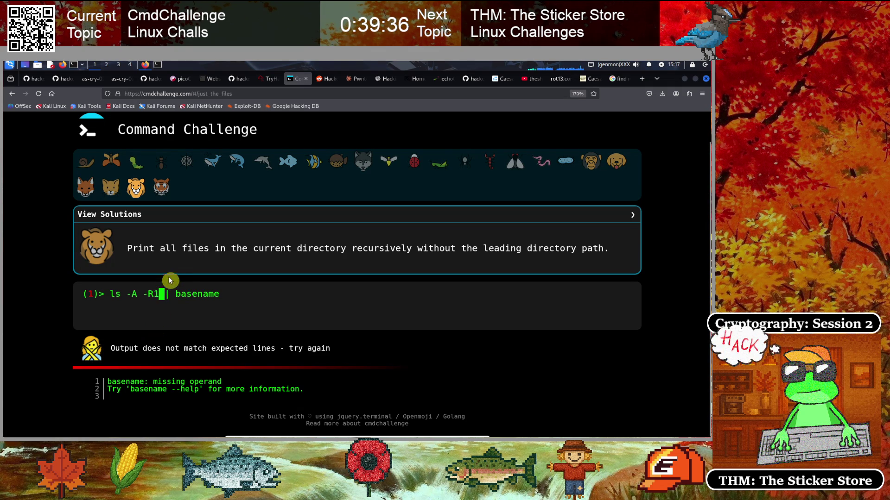
left_click(162, 187)
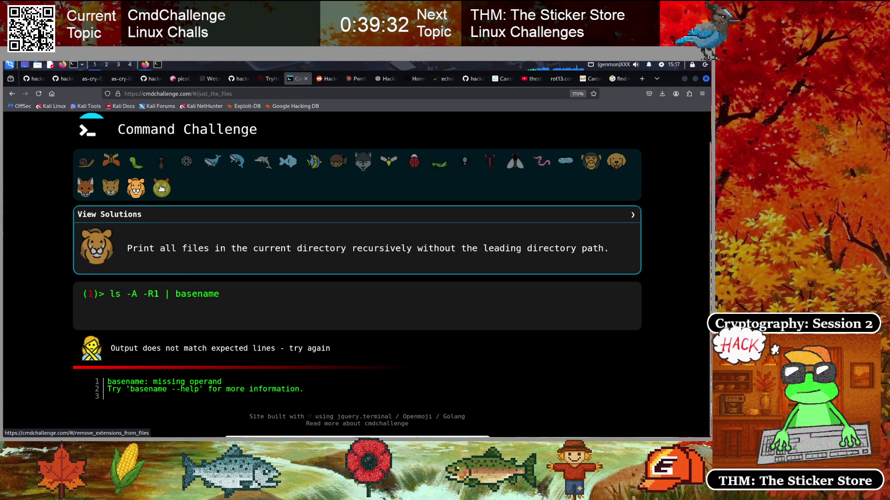
left_click(254, 296)
- Backspace away the leftover ls | basename command and refocus the empty prompt
key("BackSpace")
key("BackSpace")
key("BackSpace")
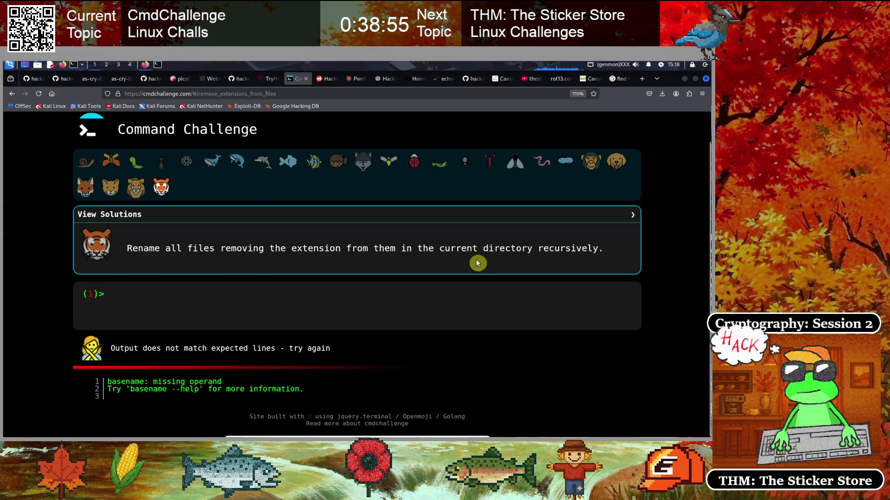
left_click(172, 94)
left_click(40, 288)
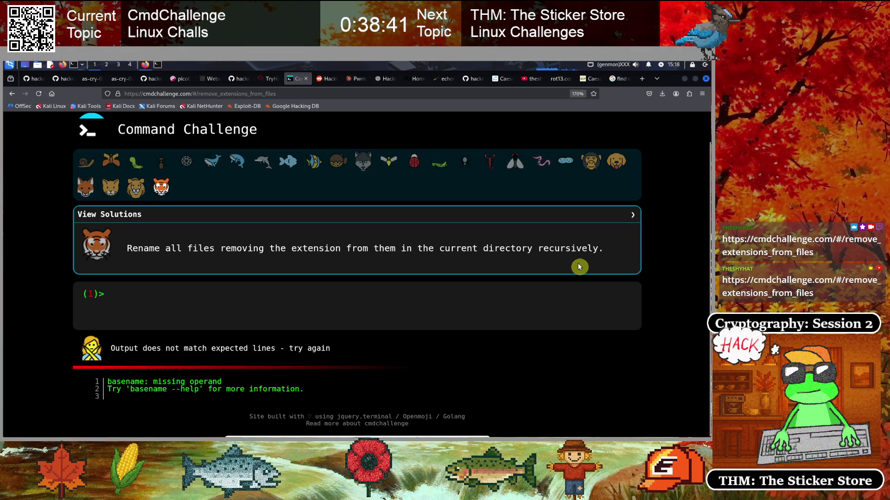
left_click(237, 301)
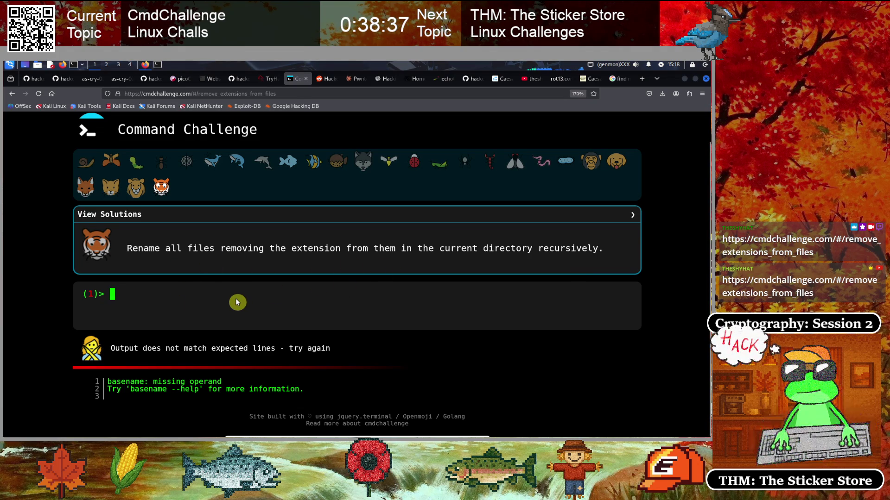
- Run pwd and copy the printed challenge directory path
type("p")
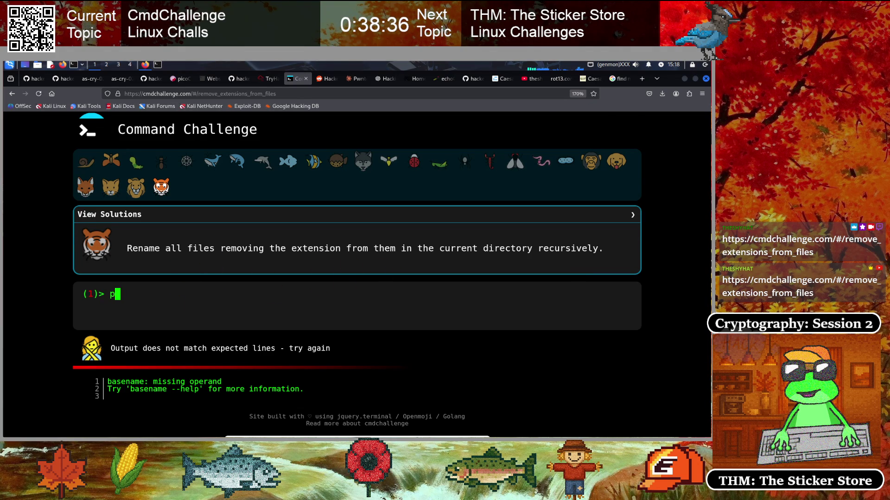
type("wd")
key("Return")
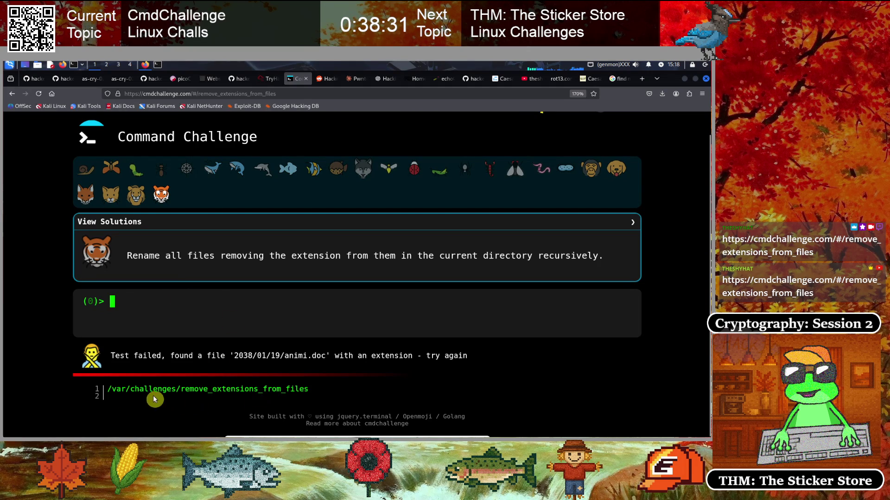
mouse_move(109, 390)
left_mouse_down()
mouse_move(307, 389)
mouse_move(296, 389)
left_mouse_up()
right_click(297, 390)
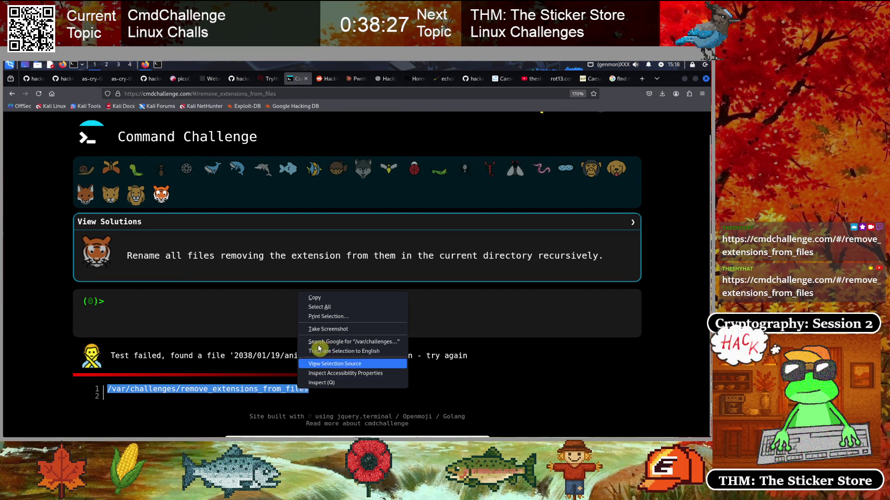
left_click(323, 298)
left_click(252, 316)
- Run find on the pasted directory path with -type f to list every file
type("find")
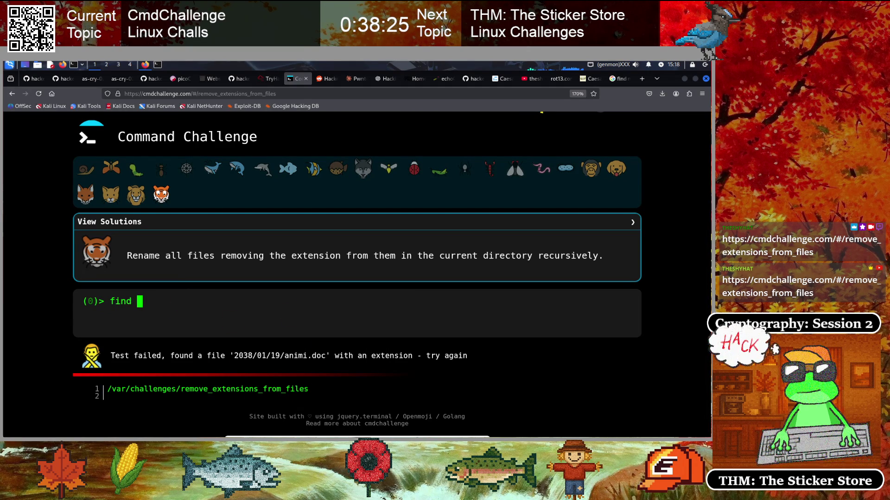
key("ctrl+v")
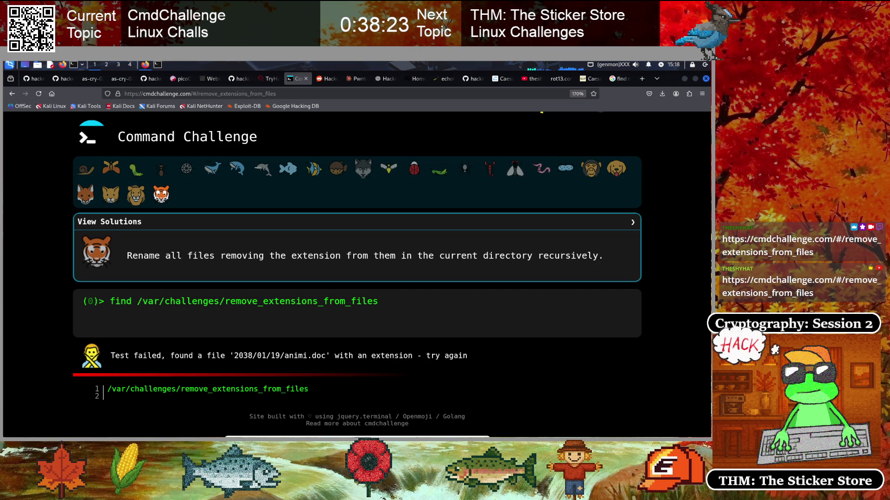
type(" -type ")
type("-")
type("f")
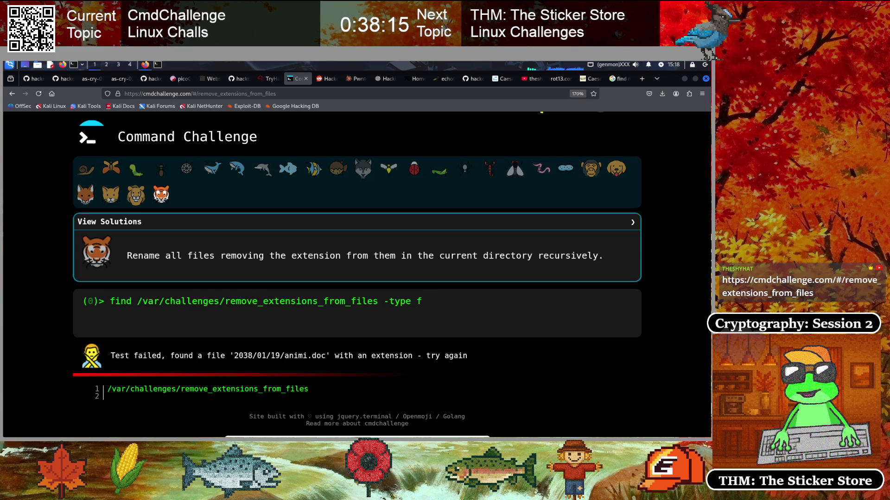
key("Return")
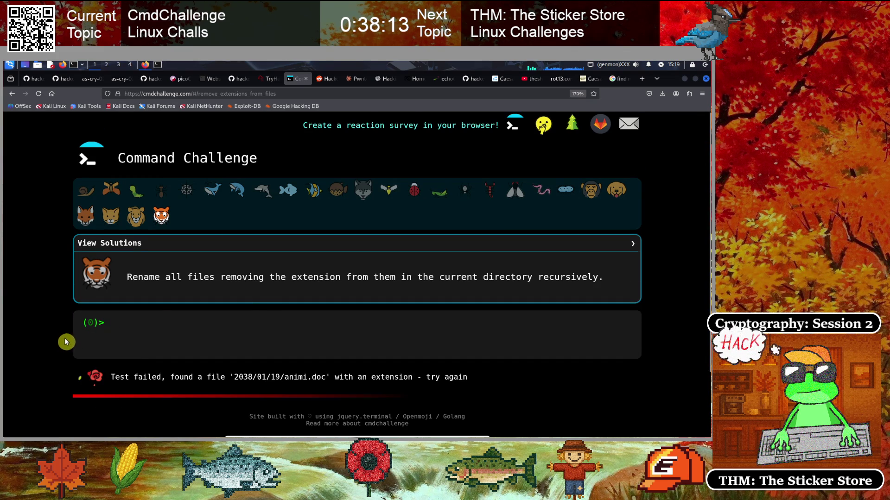
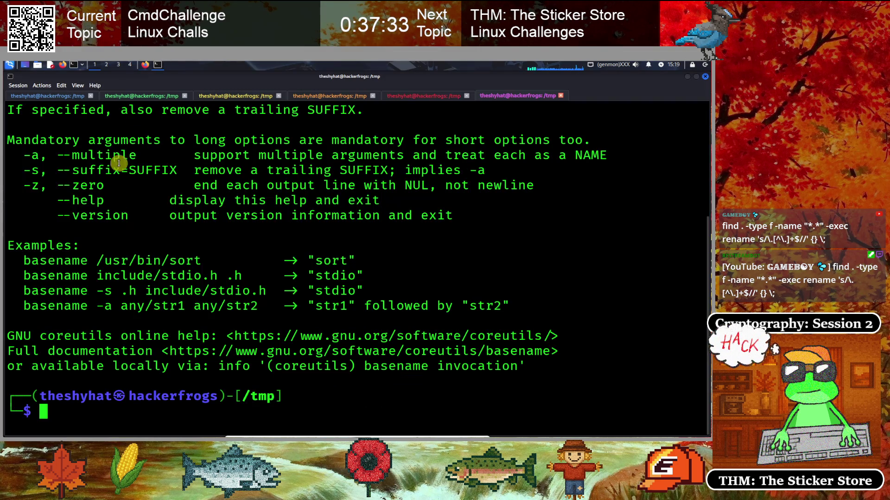
- Clear the Kali terminal and wipe the recalled command line
left_click(158, 65)
type("clear")
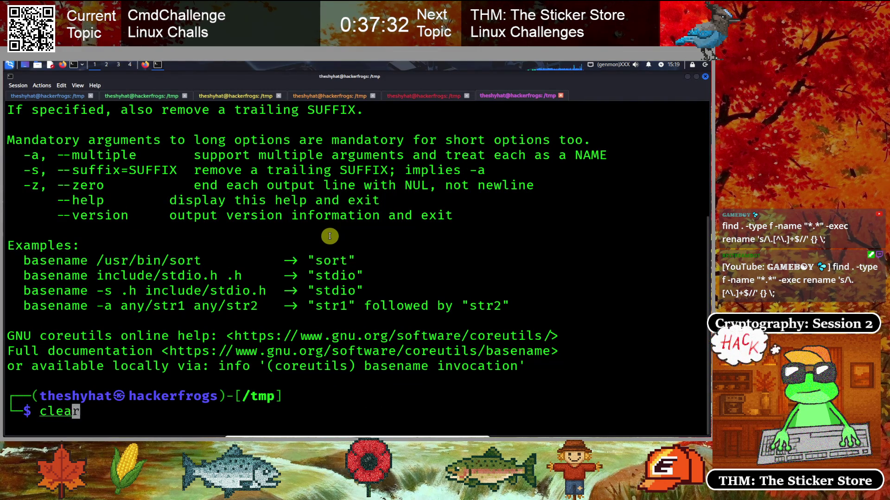
key("Return")
key("Up")
key("ctrl+Left")
key("ctrl+Left")
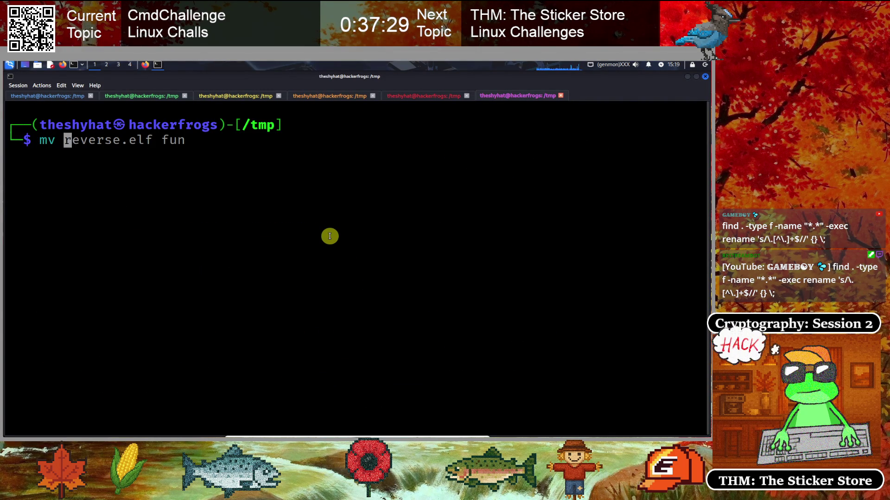
key("ctrl+u")
- Run rename to confirm it isn't installed, then clear the terminal again
type("ranme")
key("BackSpace")
key("BackSpace")
key("BackSpace")
type("renm")
type("ame")
key("Return")
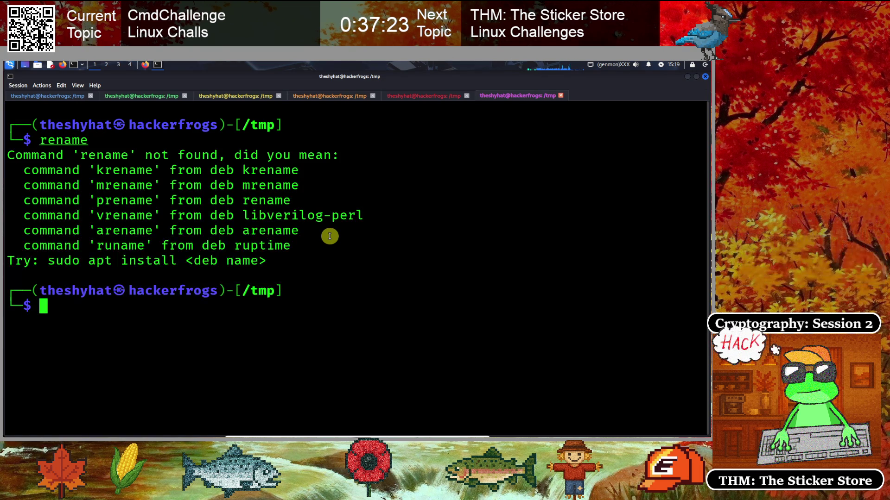
type("clear")
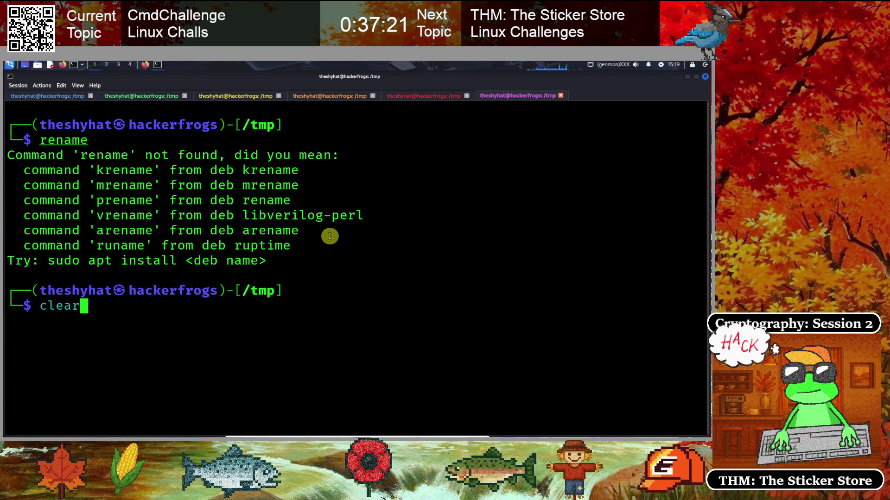
key("Return")
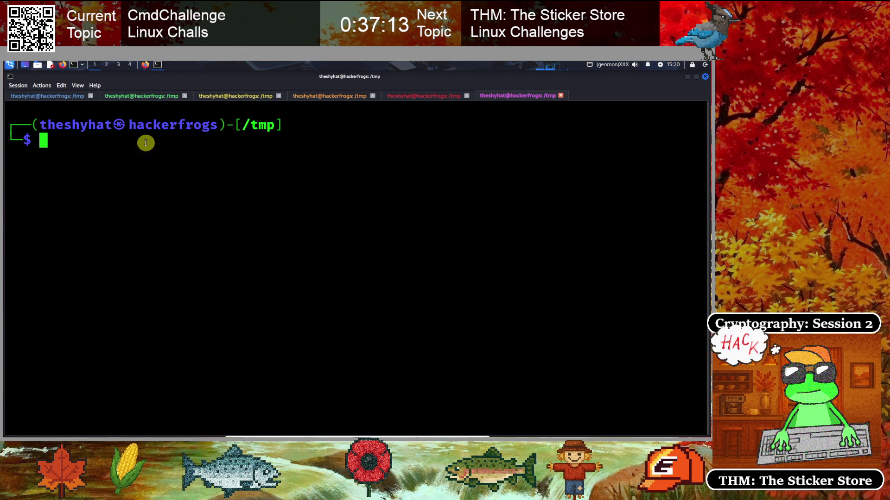
left_click(144, 65)
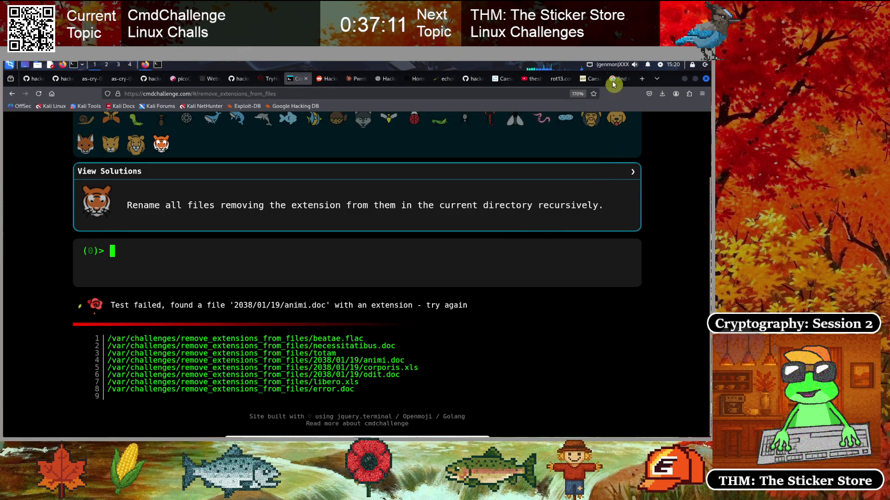
- Search Google for 'find and rename files removing file extension linux'
left_click(616, 79)
scroll(496, 271, "up", 5)
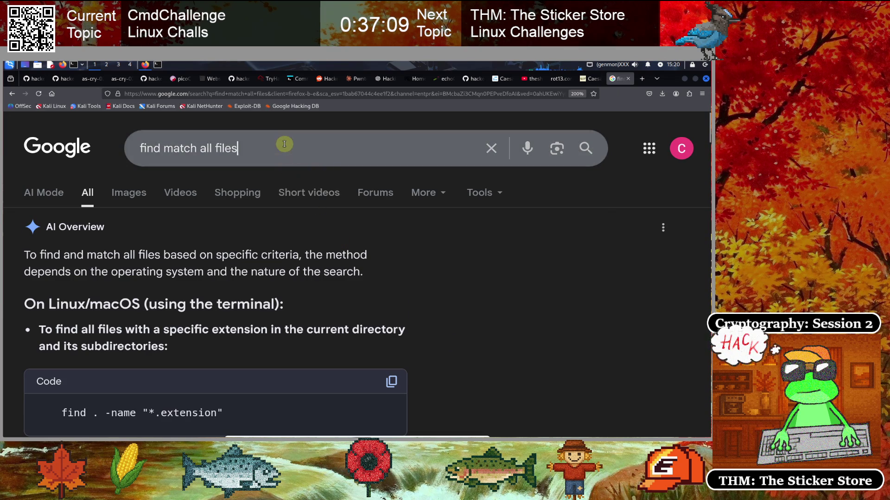
left_click(284, 144)
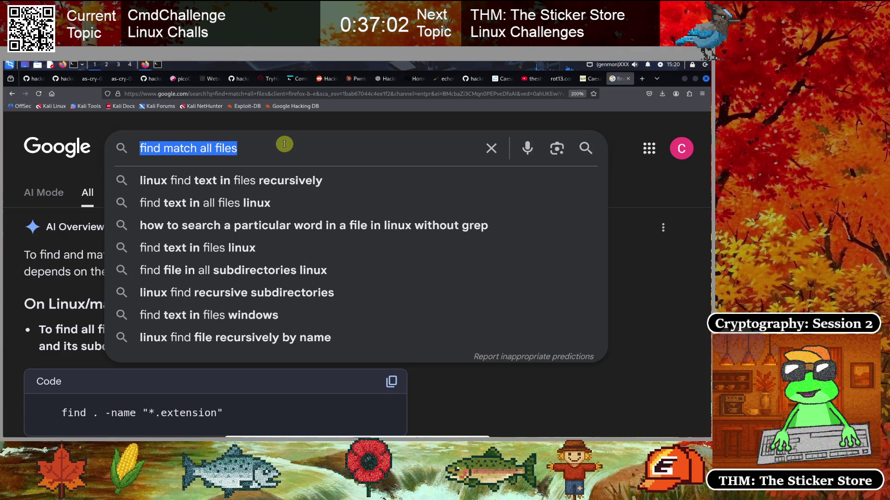
type("find and renma")
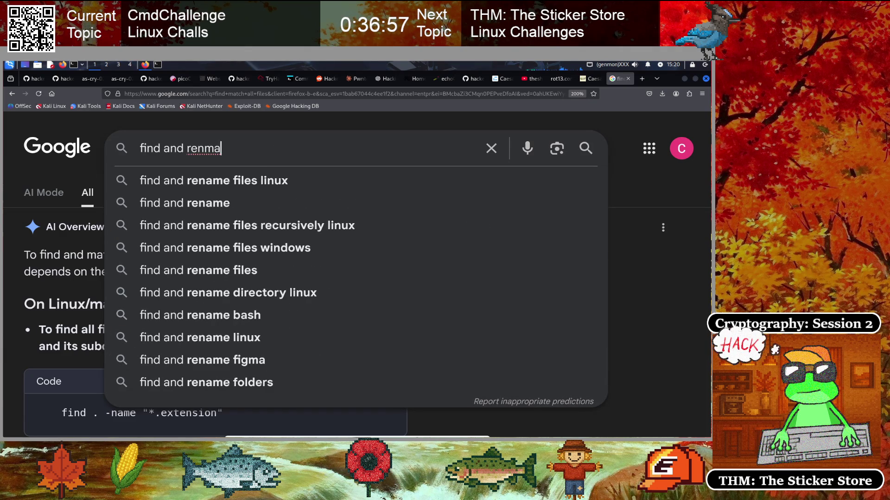
key("BackSpace")
key("BackSpace")
key("BackSpace")
type("name files ")
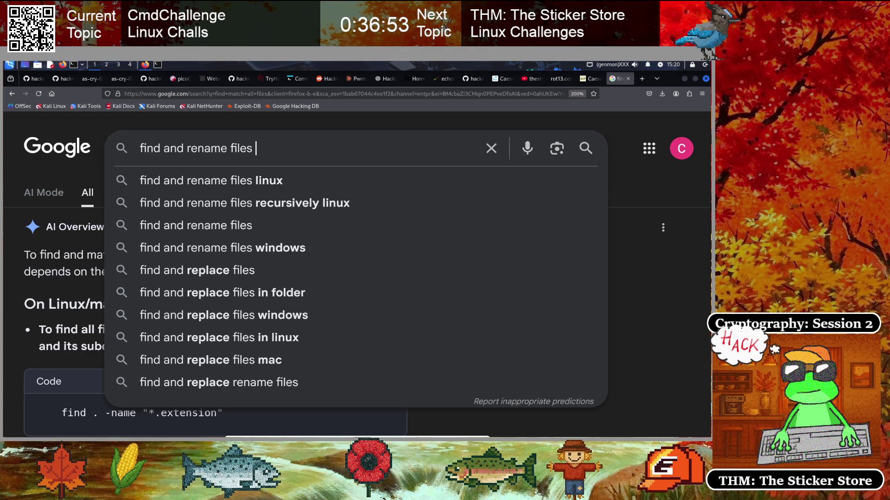
type("removing ")
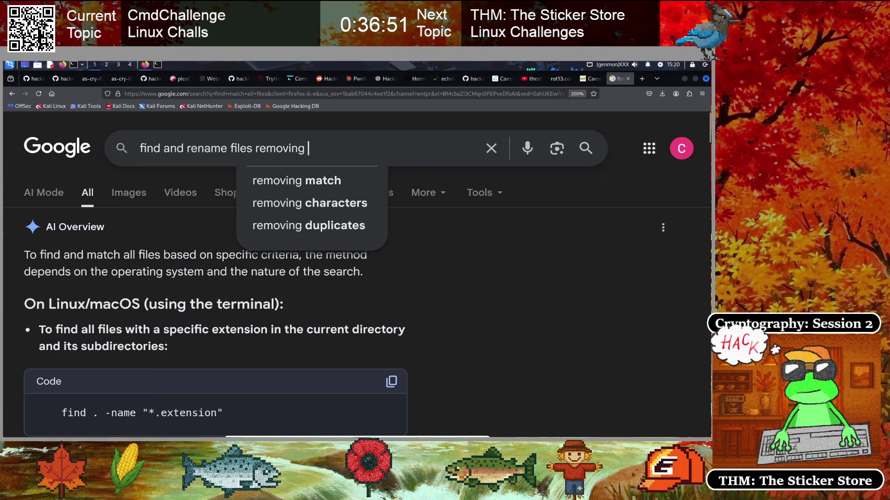
type("fi")
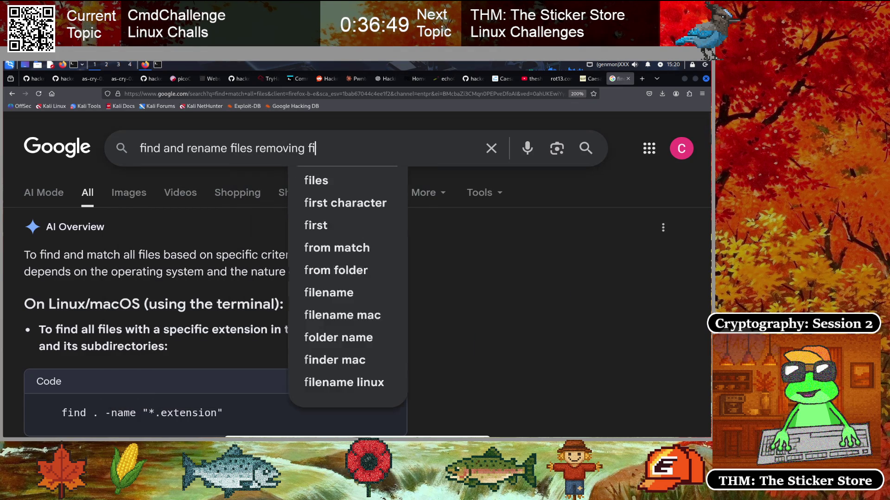
type("le extension")
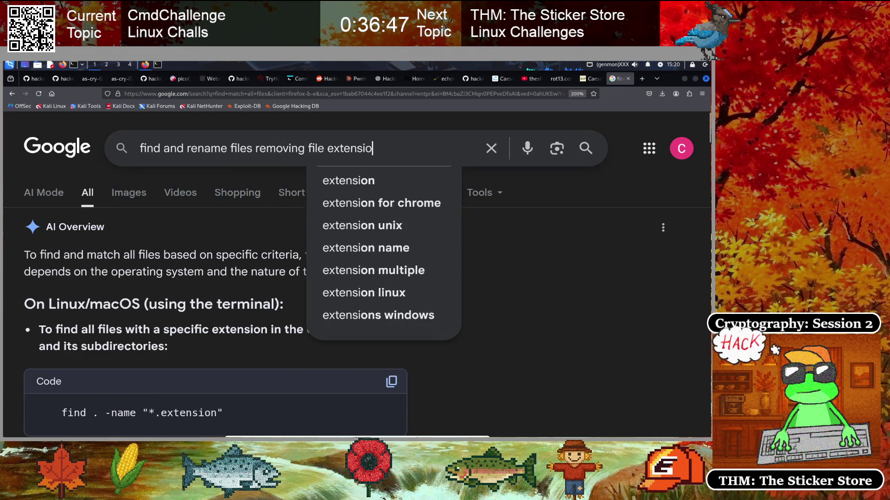
key("Return")
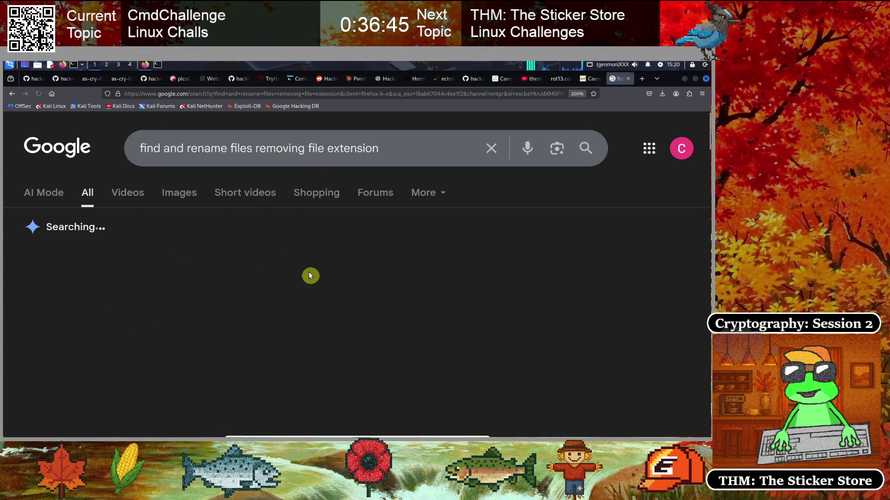
scroll(295, 278, "down", 2)
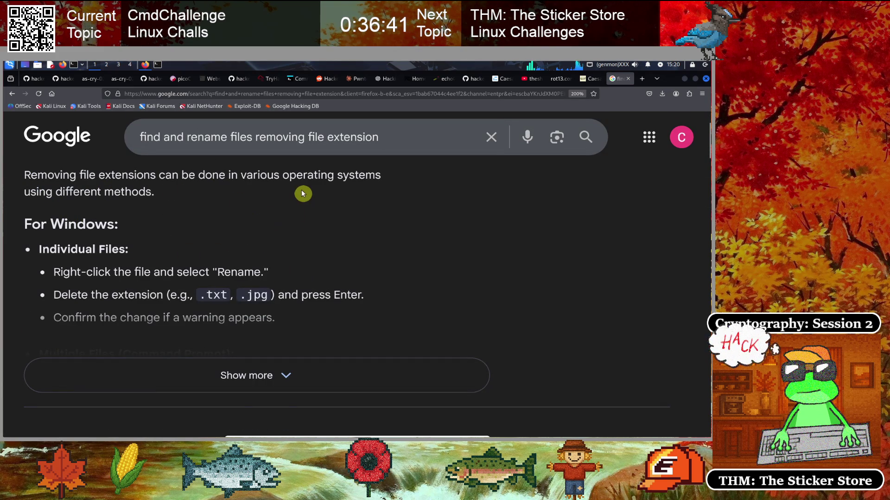
scroll(324, 185, "up", 2)
left_click(407, 150)
type("linux")
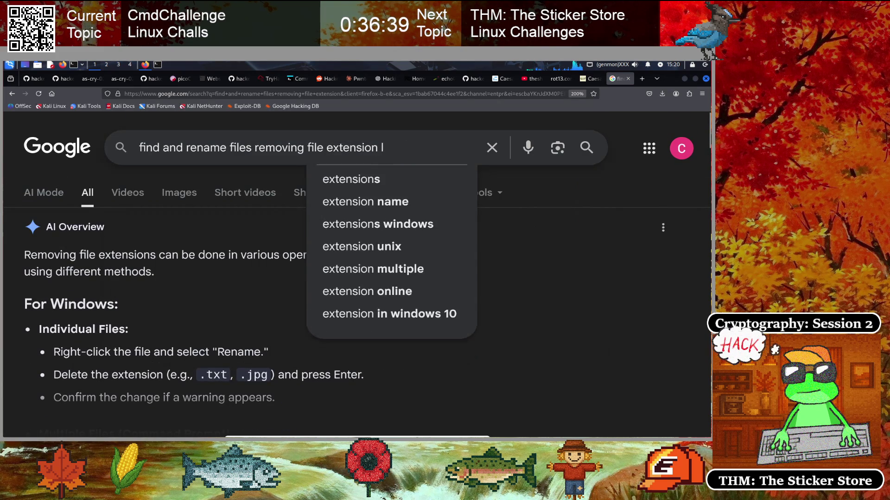
key("Return")
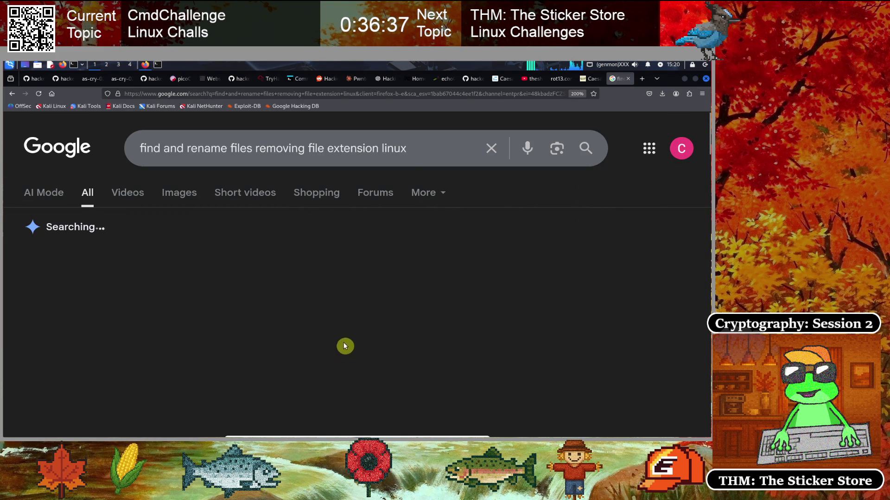
- Expand the AI overview and copy the find . -type f -name "*.txt" part of its example
scroll(235, 289, "down", 1)
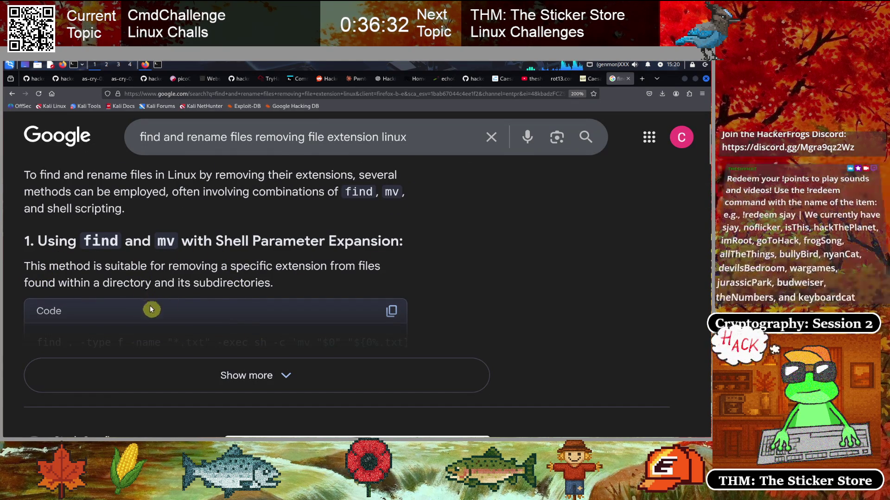
left_click(249, 376)
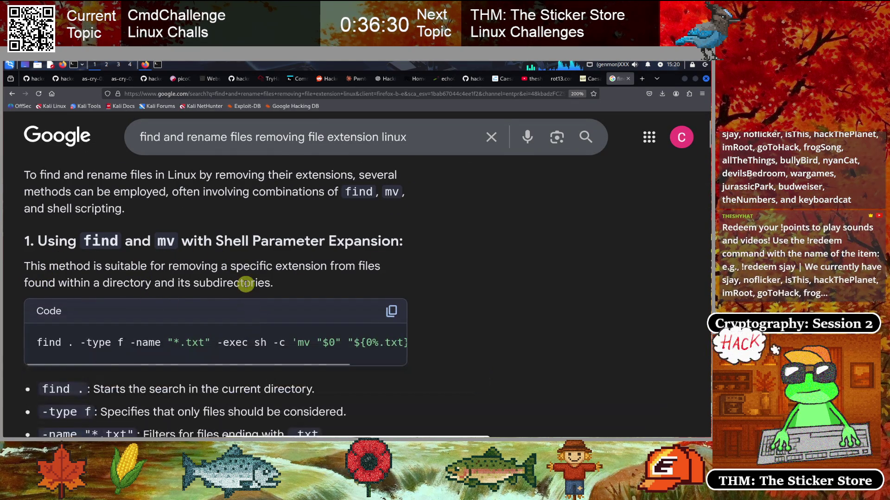
scroll(243, 284, "down", 2)
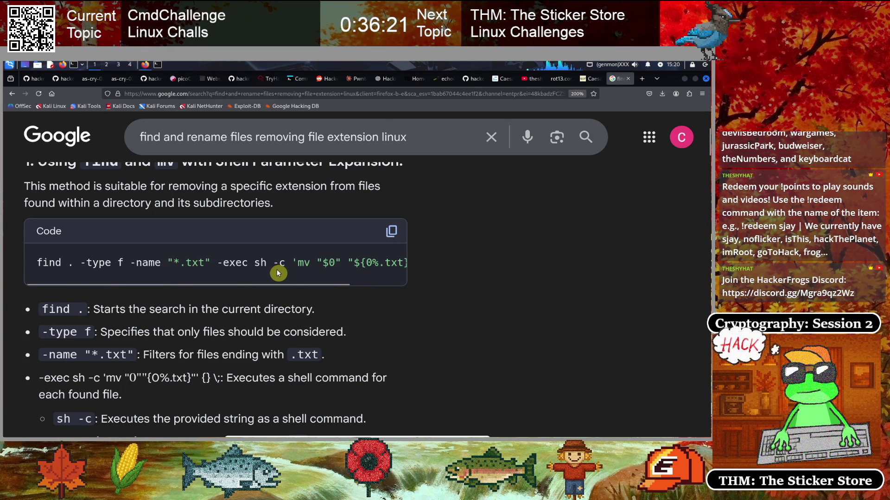
left_click_drag(301, 287, 403, 284)
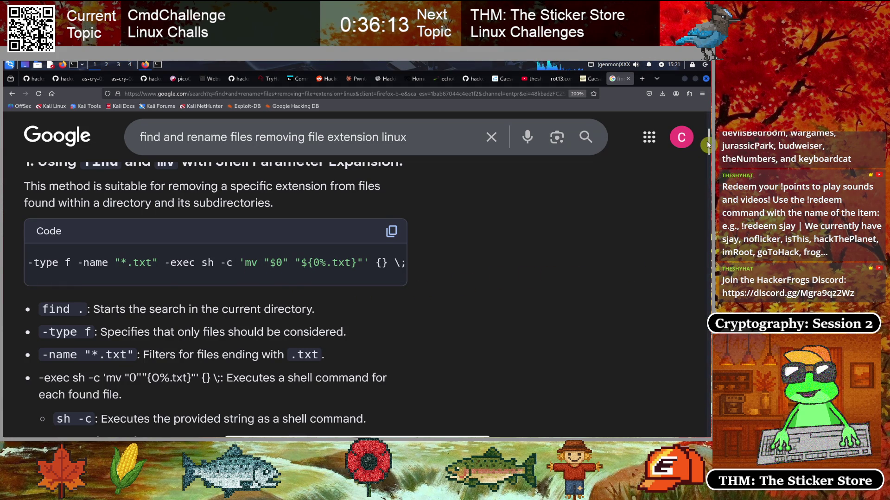
scroll(708, 145, "down", 1)
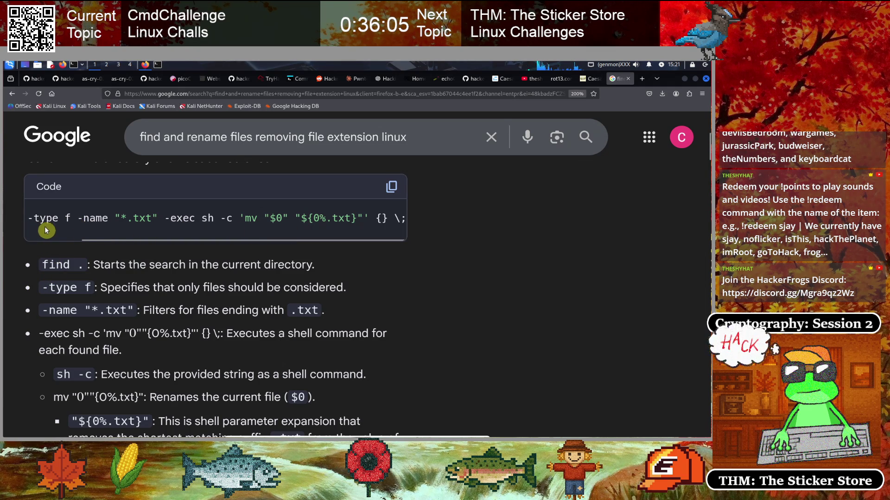
left_click_drag(95, 237, 42, 236)
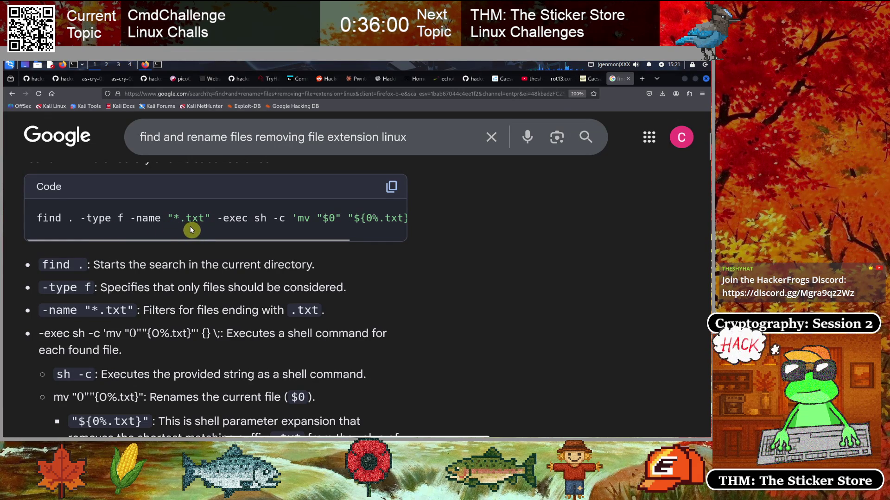
left_click_drag(211, 218, 37, 215)
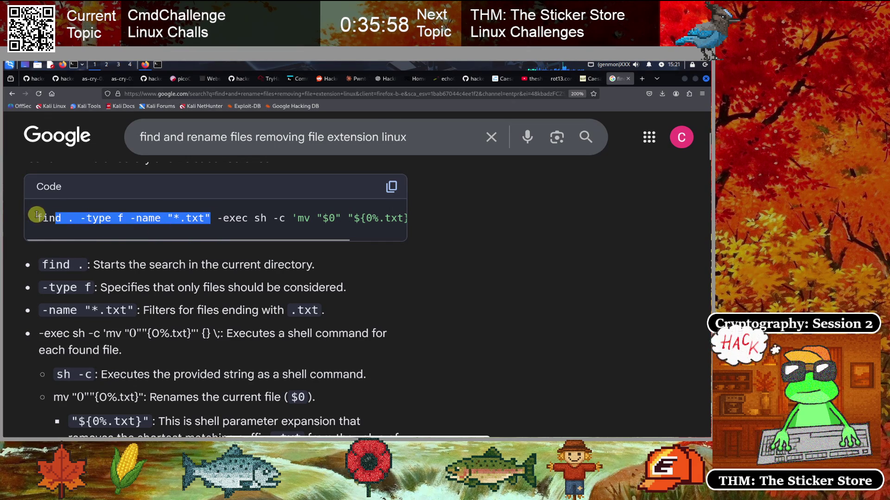
right_click(153, 218)
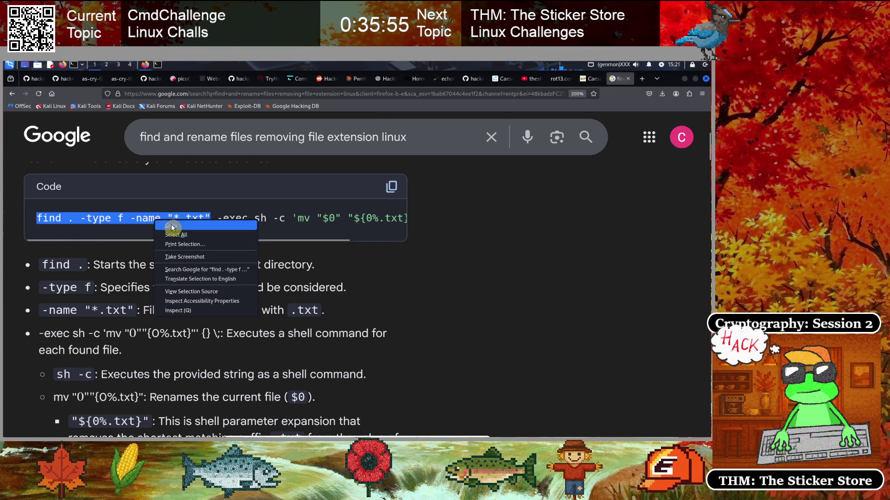
left_click(171, 225)
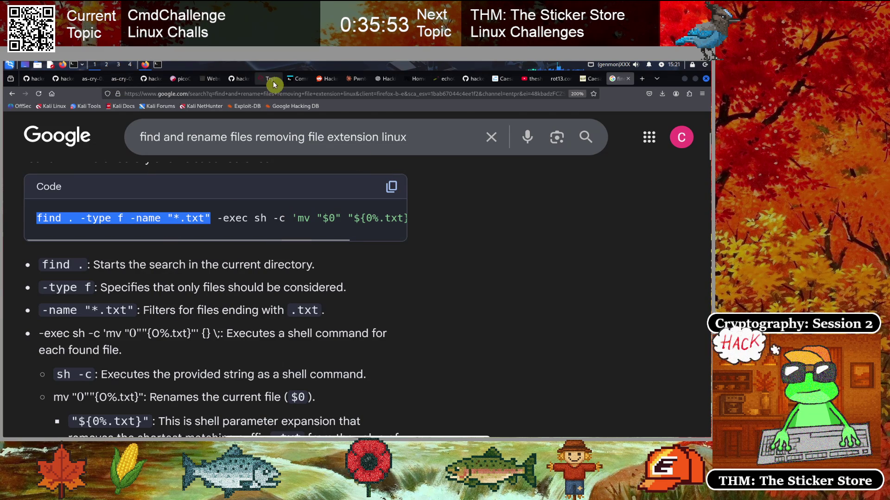
left_click(295, 79)
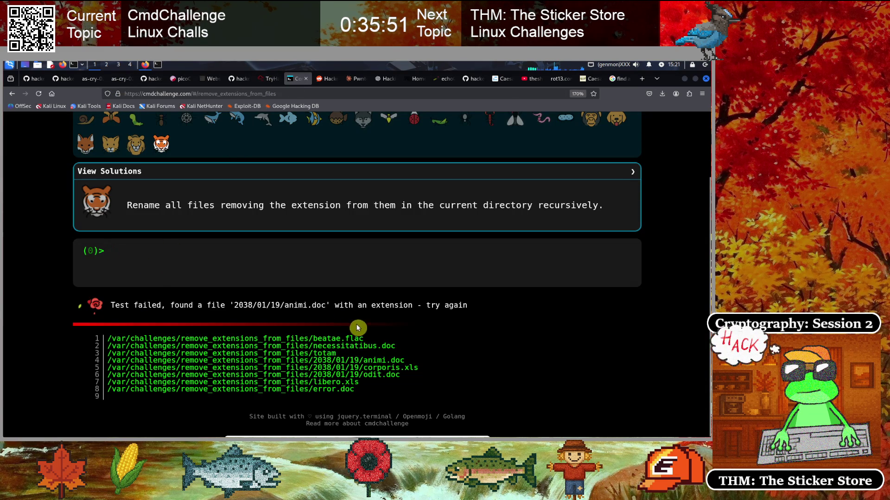
- Paste 'find /var/challenges/remove_extensions_from_files -type f' into the challenge prompt without running it
key("ctrl+v")
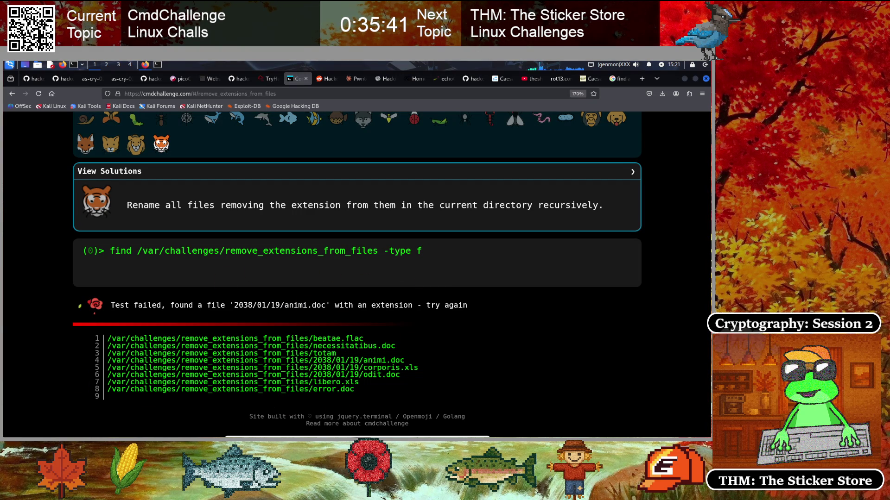
left_click(618, 79)
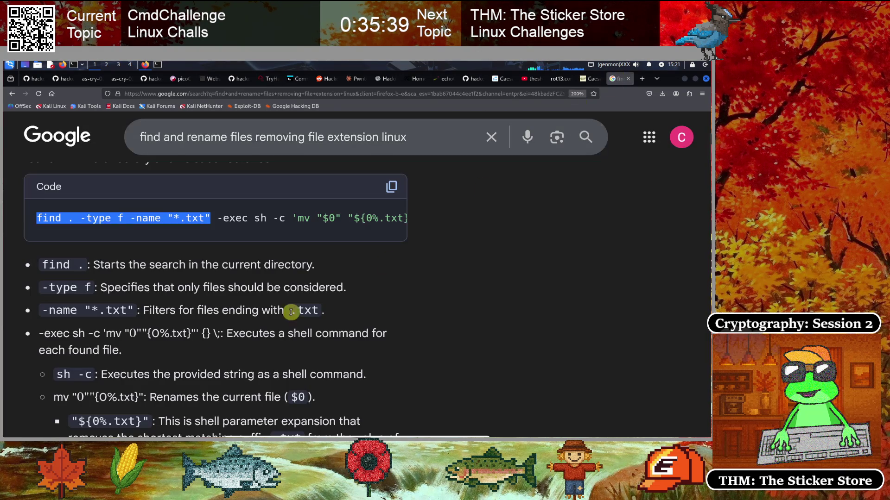
- Copy the mv "$0" "${0%.txt}"' {} \; portion of the Google example command
left_click_drag(145, 240, 256, 240)
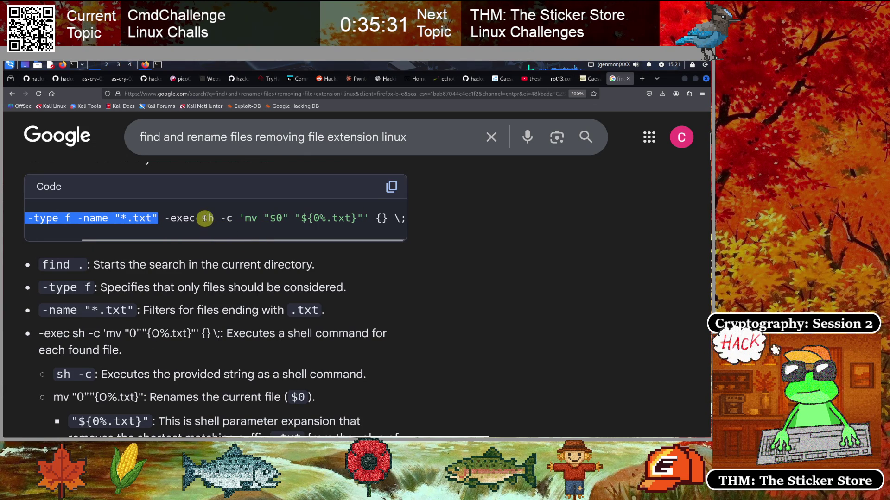
left_click_drag(201, 218, 288, 218)
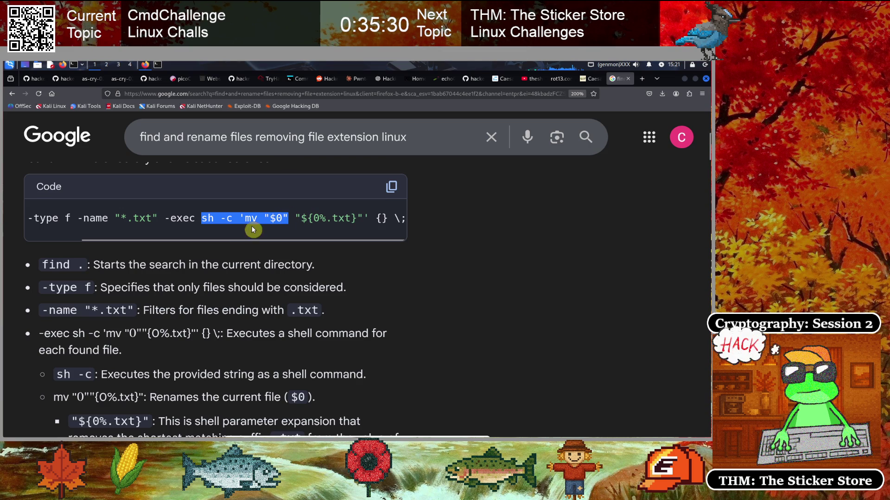
left_click(216, 236)
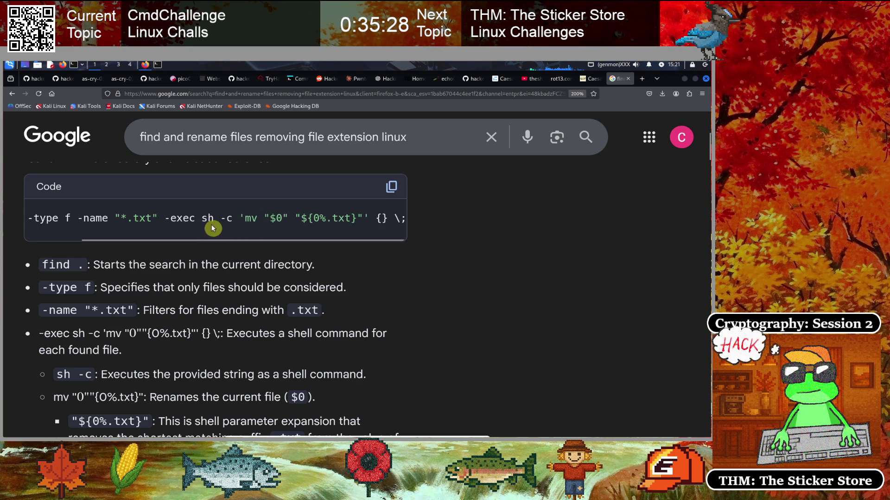
left_click_drag(202, 218, 363, 218)
left_click(223, 235)
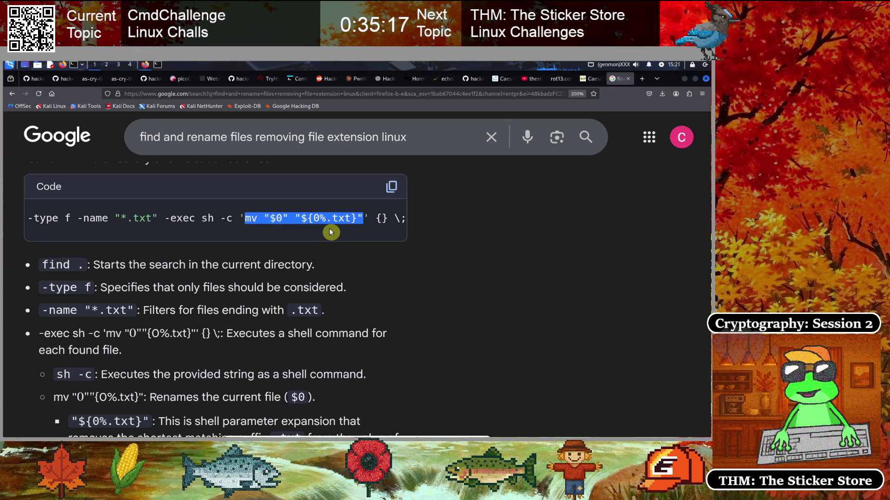
left_click(352, 326)
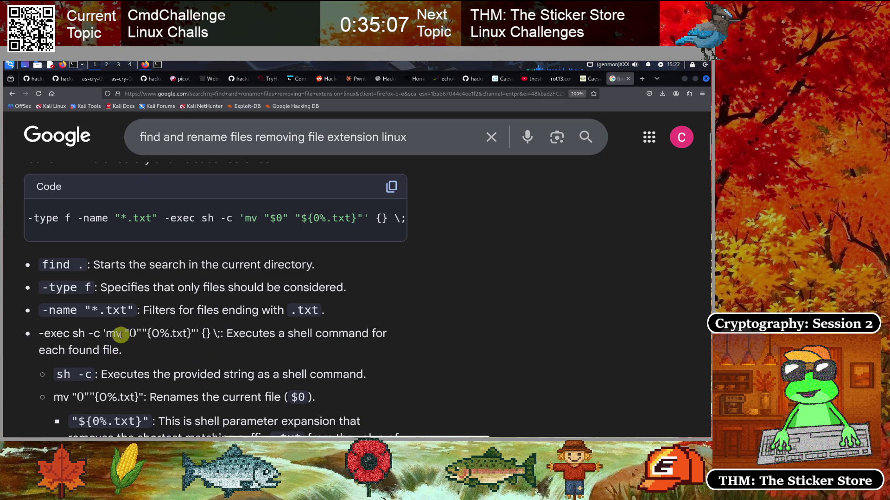
left_click_drag(108, 334, 197, 333)
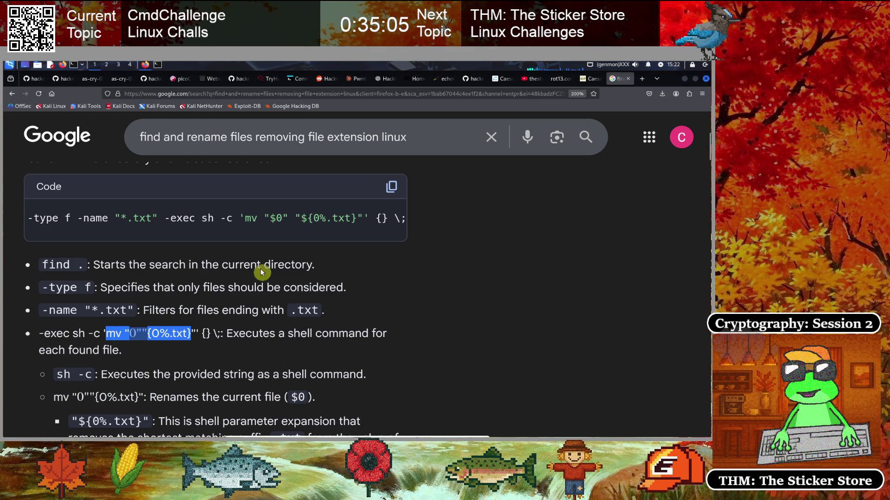
left_click(280, 228)
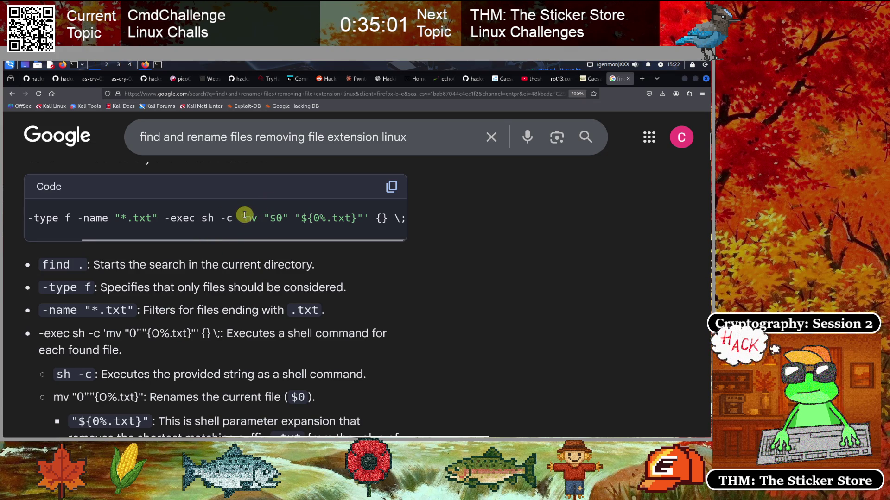
left_click_drag(243, 216, 401, 216)
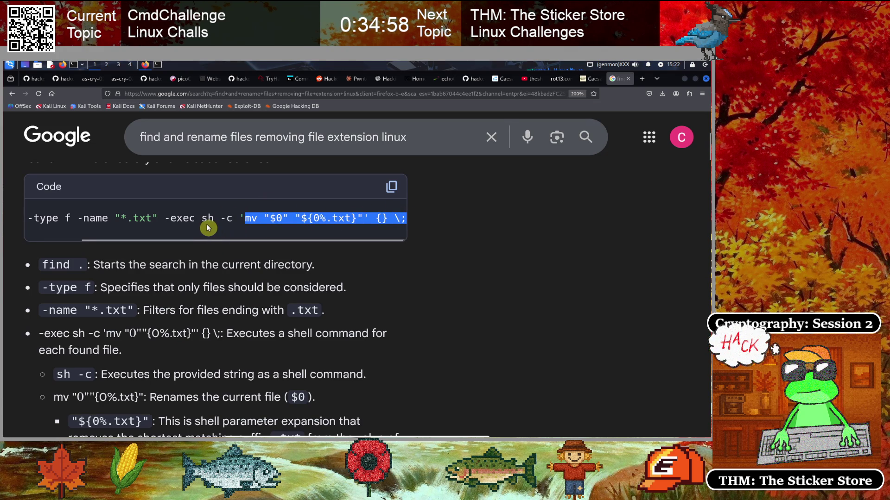
right_click(277, 221)
left_click(288, 225)
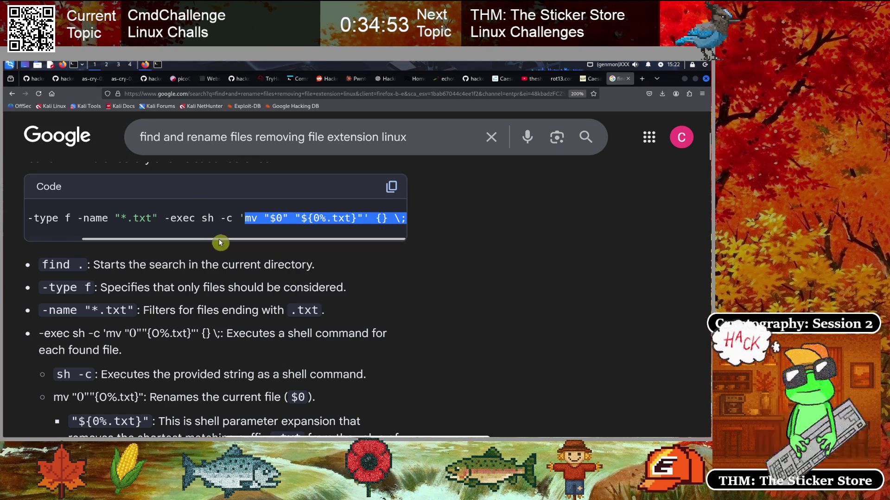
left_click(296, 79)
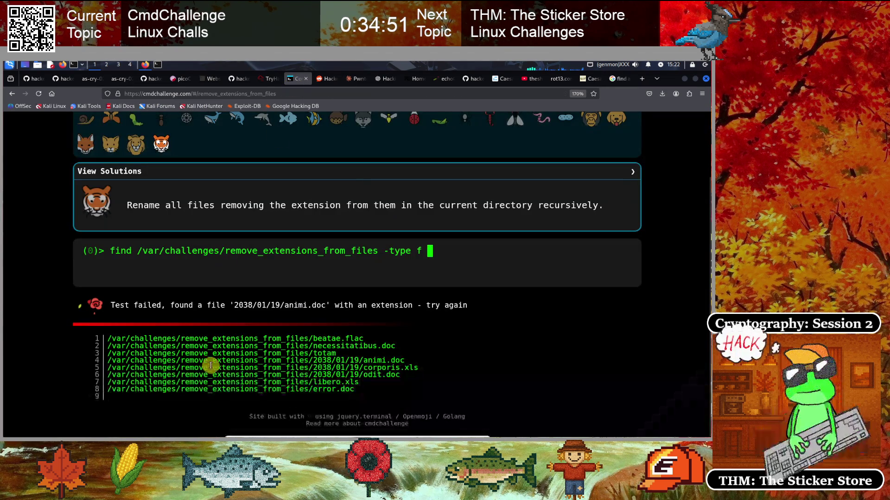
- Append -exec with the pasted mv part, change .txt to .*, and run the find command
type("-e")
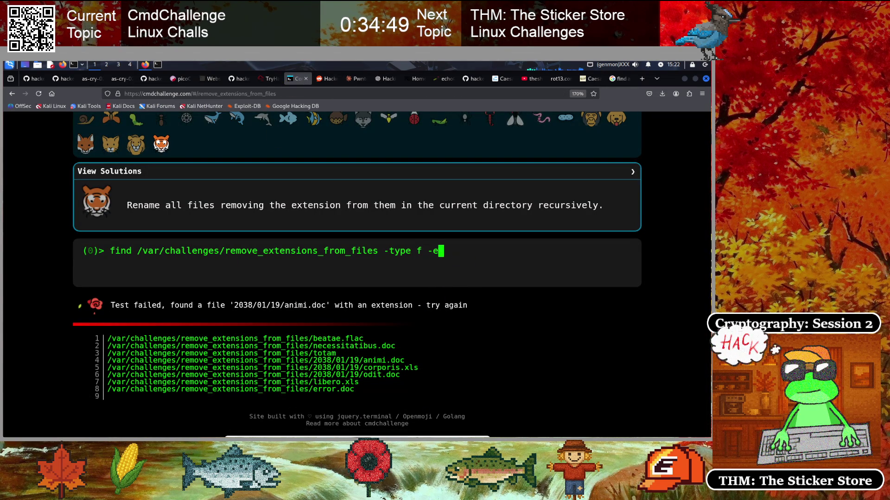
type("xec")
key("ctrl+v")
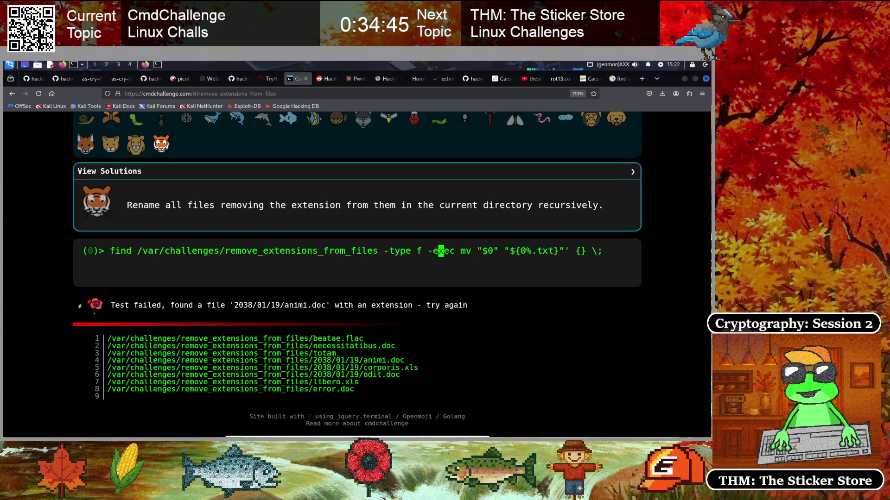
left_click(473, 250)
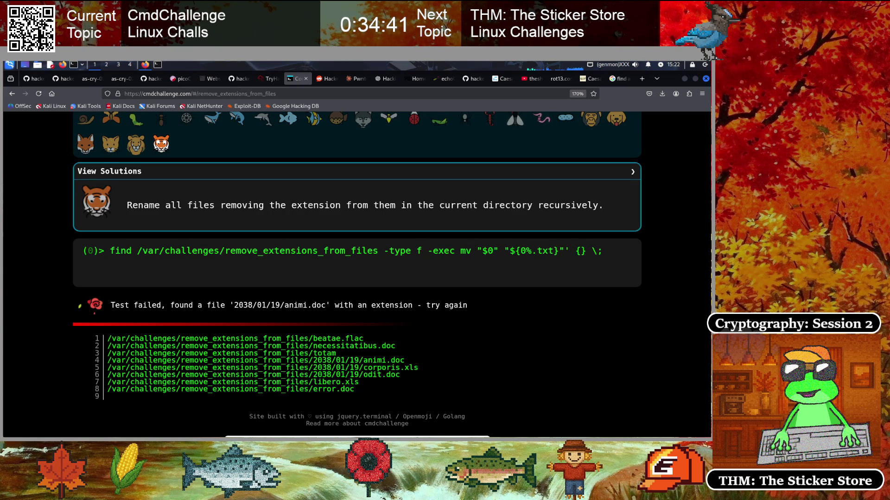
key("Left")
key("Left")
key("Left")
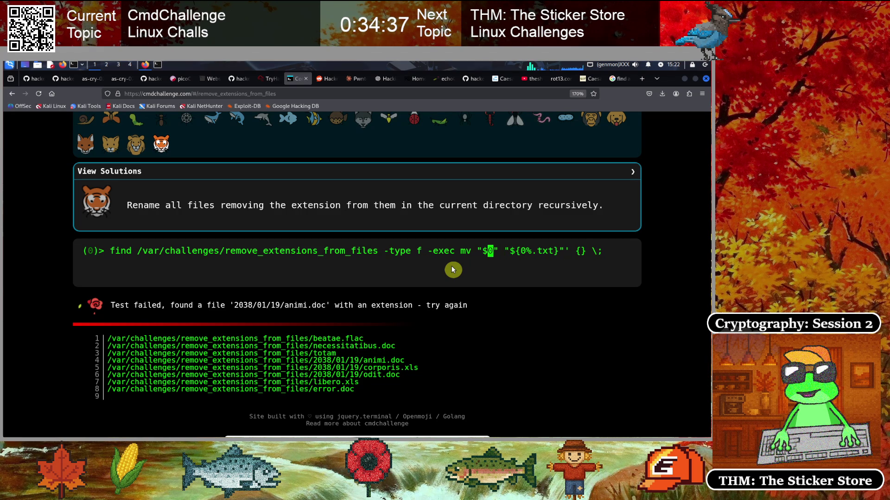
left_click(541, 252)
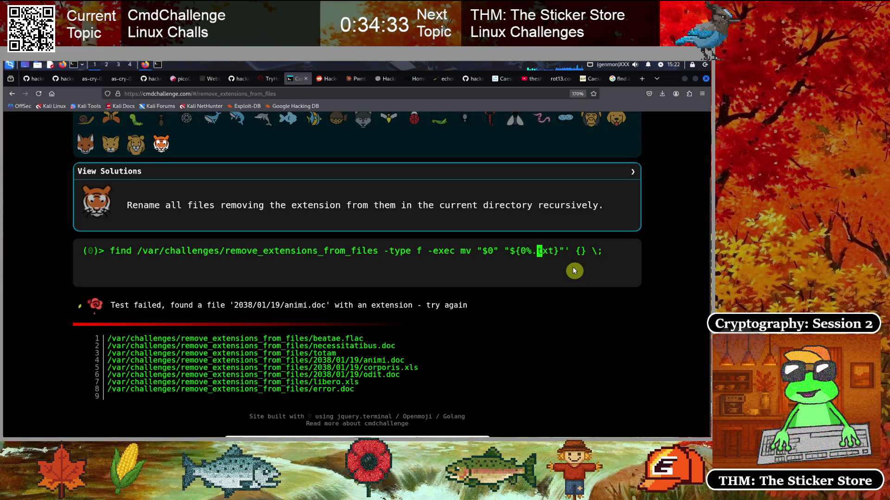
key("Delete")
key("Delete")
key("Delete")
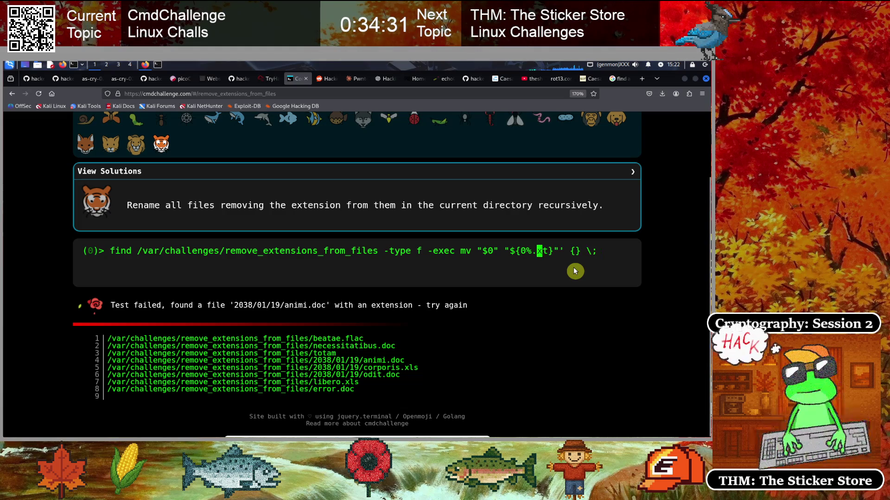
type("*")
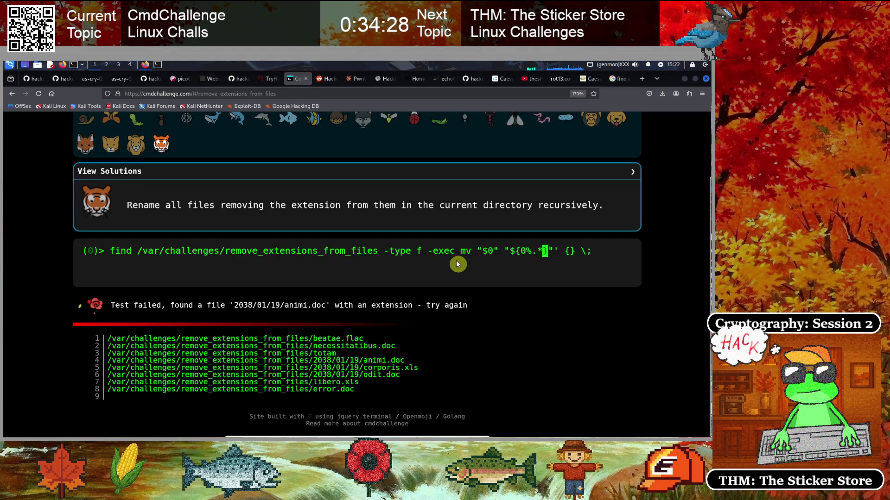
key("End")
key("Return")
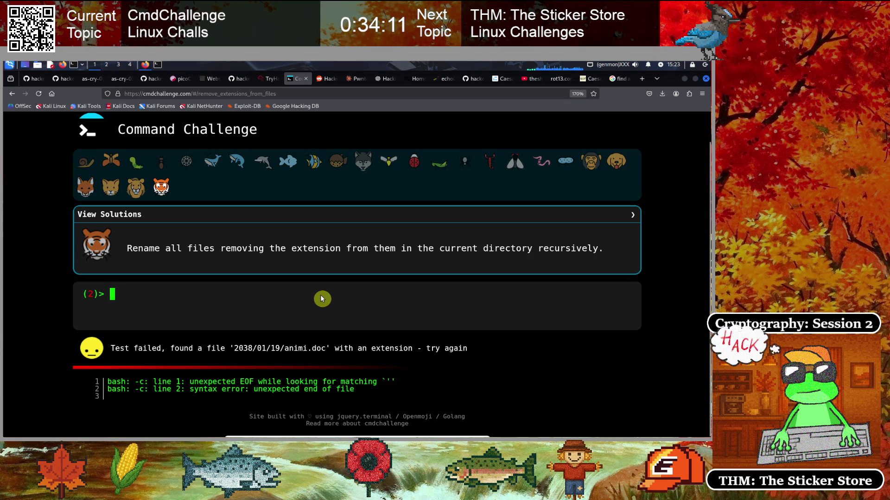
- Recall the find -exec mv command that failed with the unexpected EOF quote error
key("Up")
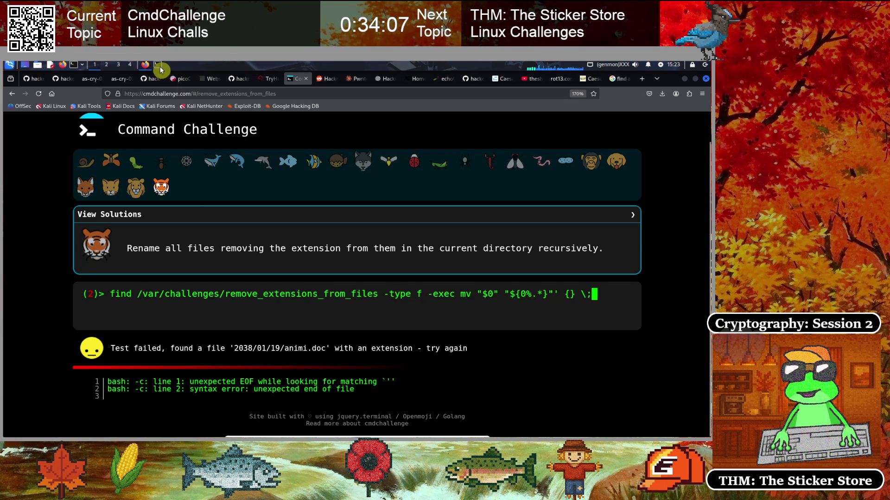
left_click(145, 67)
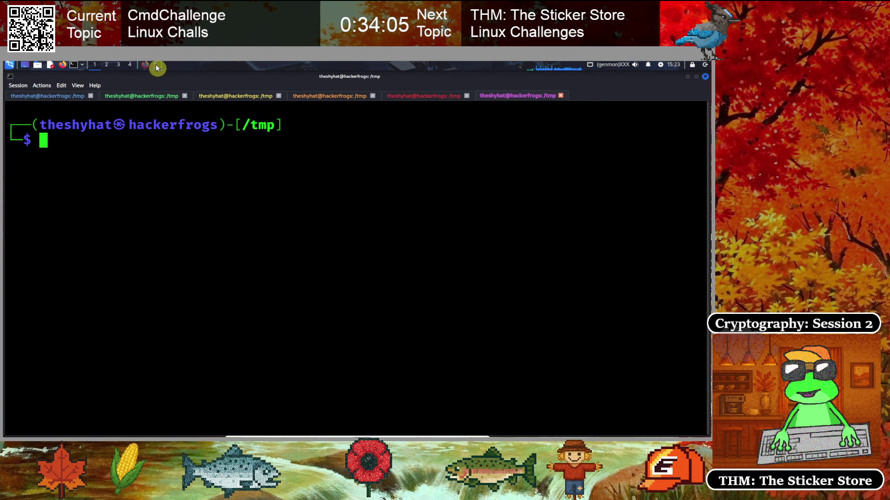
left_click(158, 65)
left_click(145, 65)
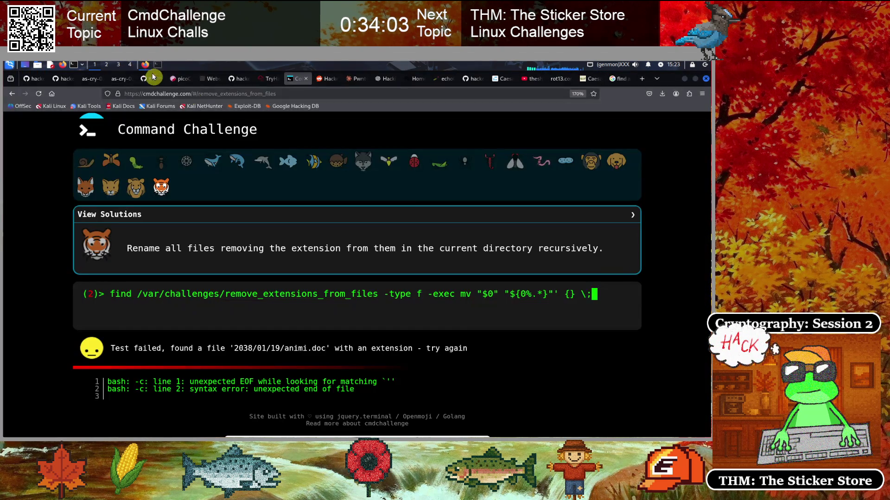
left_click(618, 79)
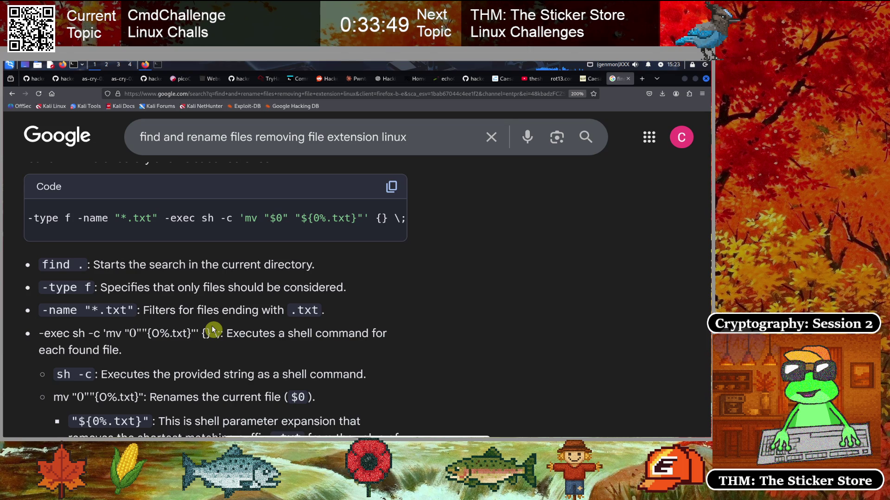
scroll(212, 330, "down", 2)
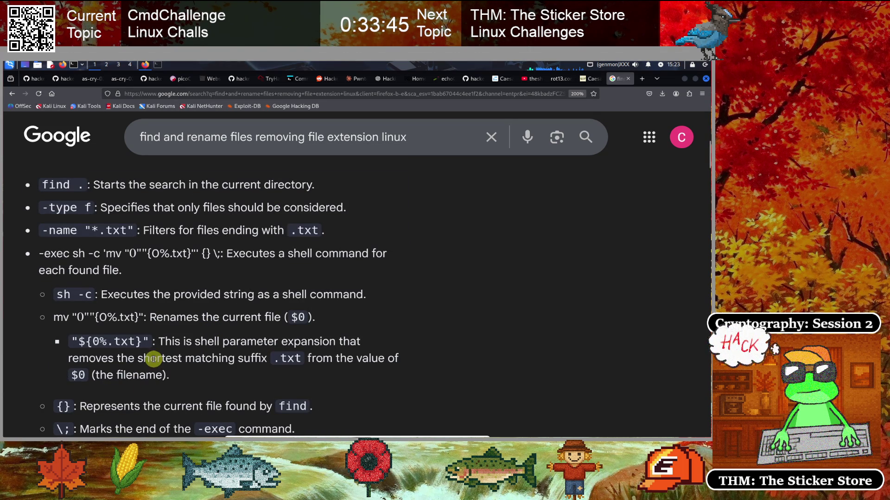
left_click_drag(134, 341, 112, 341)
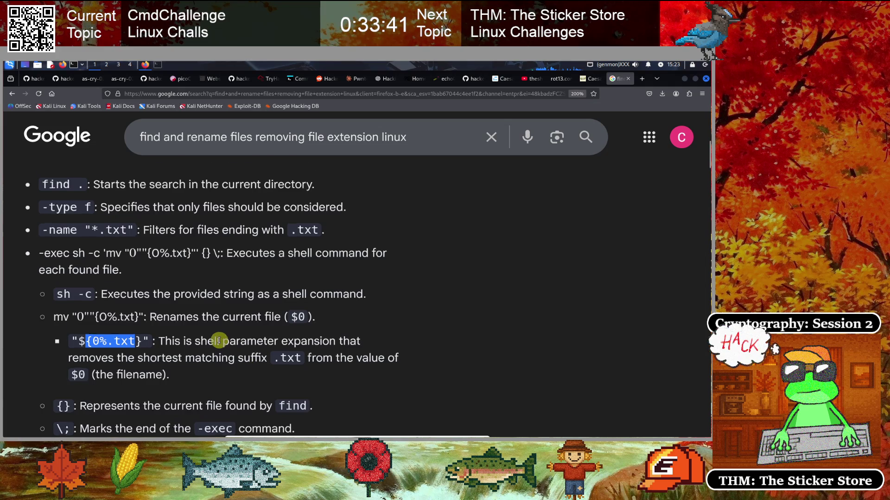
scroll(215, 340, "down", 2)
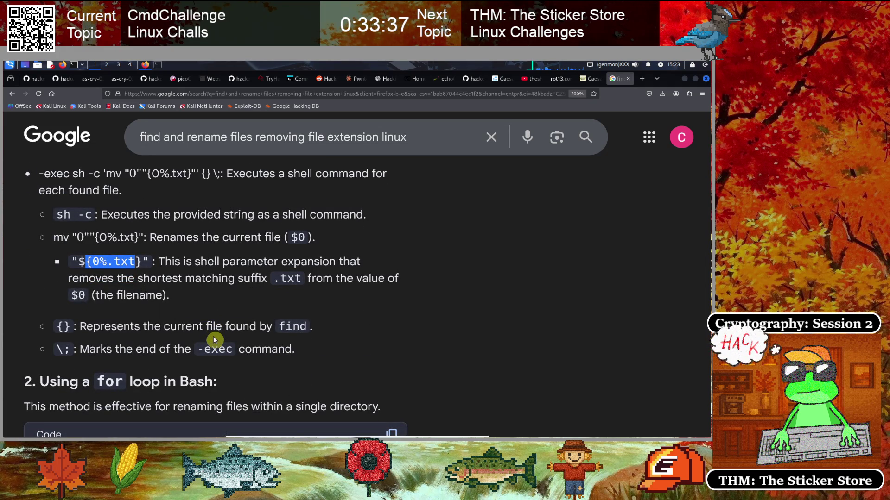
scroll(215, 339, "up", 4)
scroll(215, 340, "up", 2)
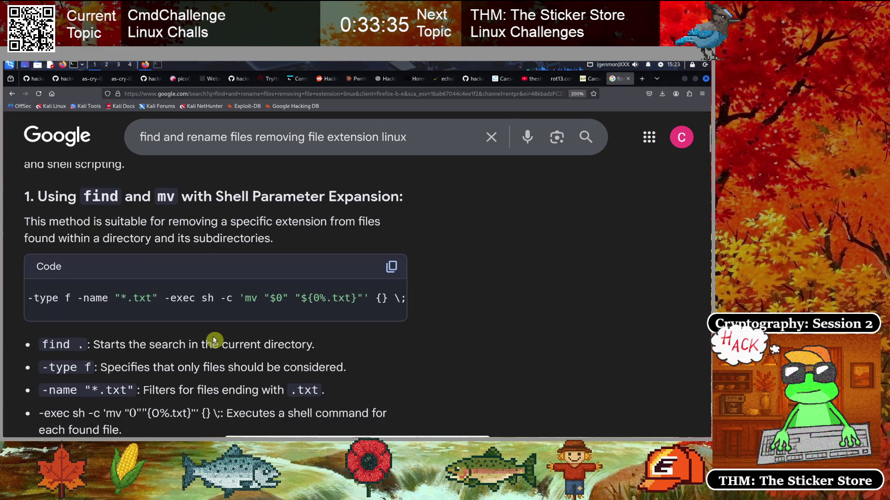
mouse_move(218, 312)
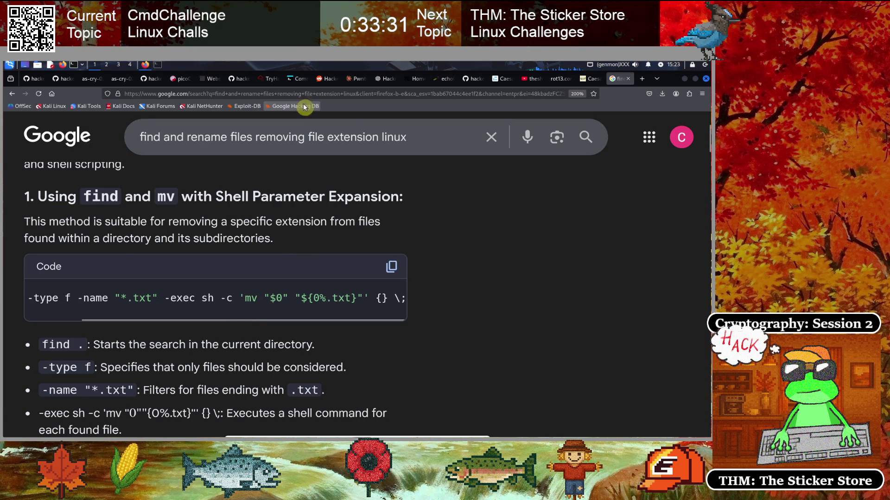
left_click(299, 81)
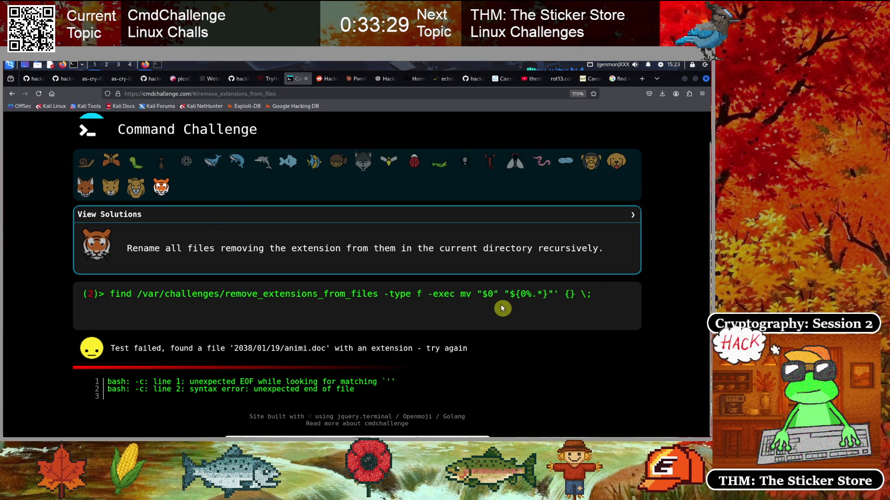
- Reload the challenge and re-enter the find -type f -exec mv command at the prompt
key("BackSpace")
key("BackSpace")
key("BackSpace")
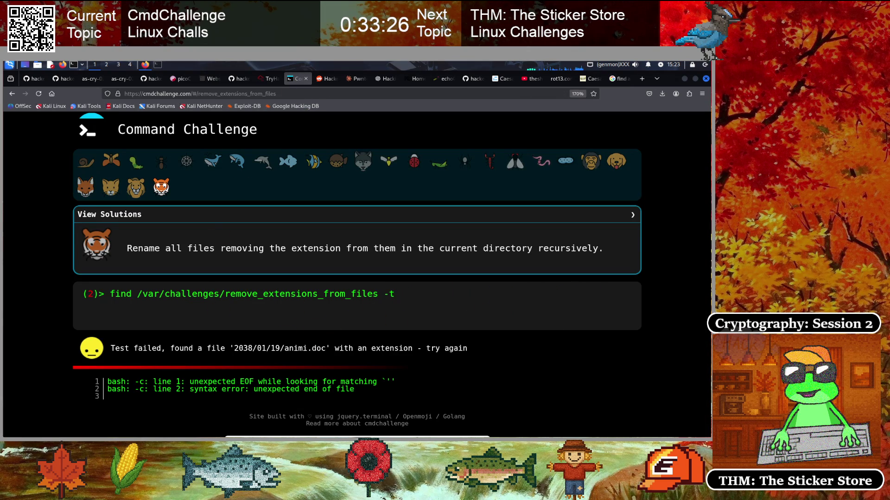
key("BackSpace")
key("BackSpace")
type("ype -")
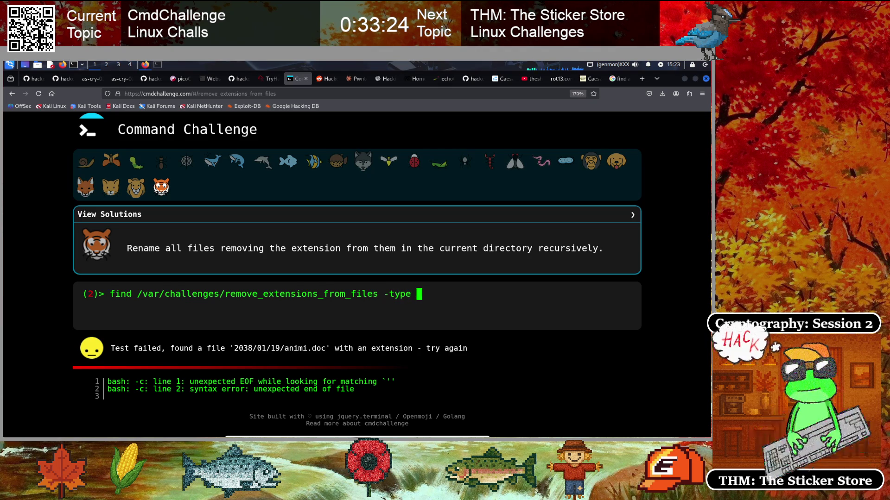
key("F5")
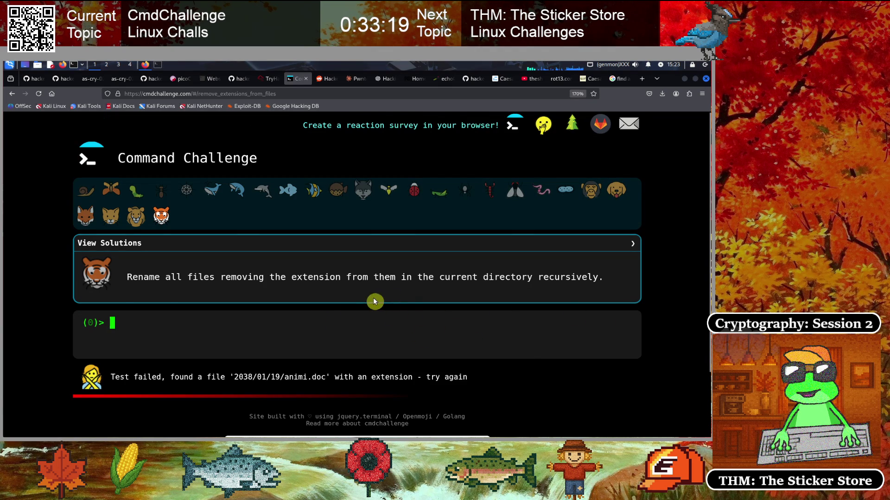
type("find /var/challenges/remove_extensions_from_files -type f -exec mv \"$0\" \"${0%.*}\"' {} \\;")
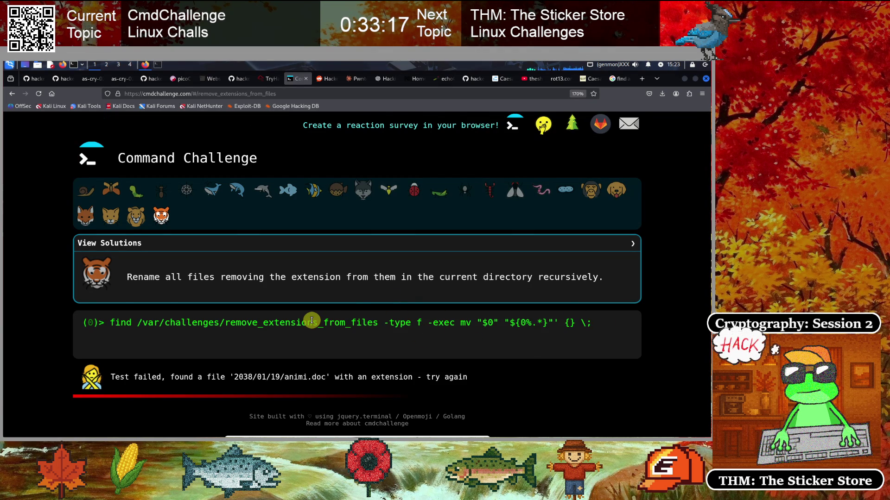
key("BackSpace")
key("BackSpace")
key("BackSpace")
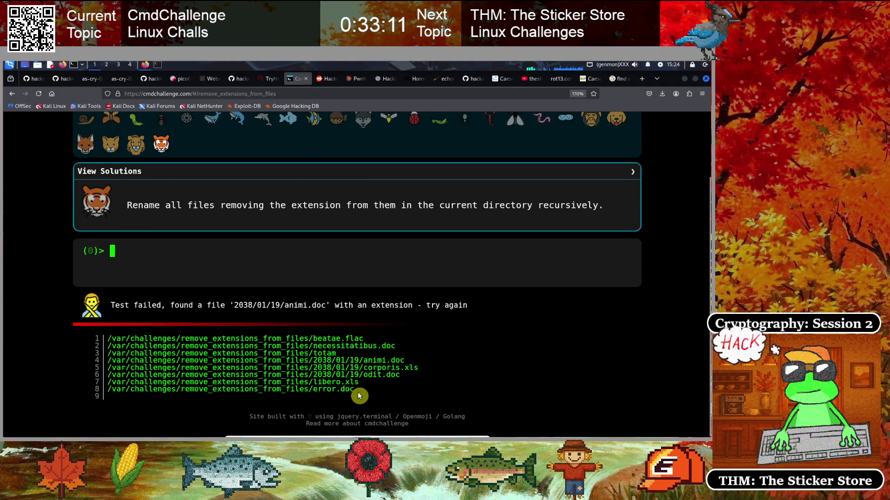
- Check the extensionless file totam in the failed test output
double_click(335, 353)
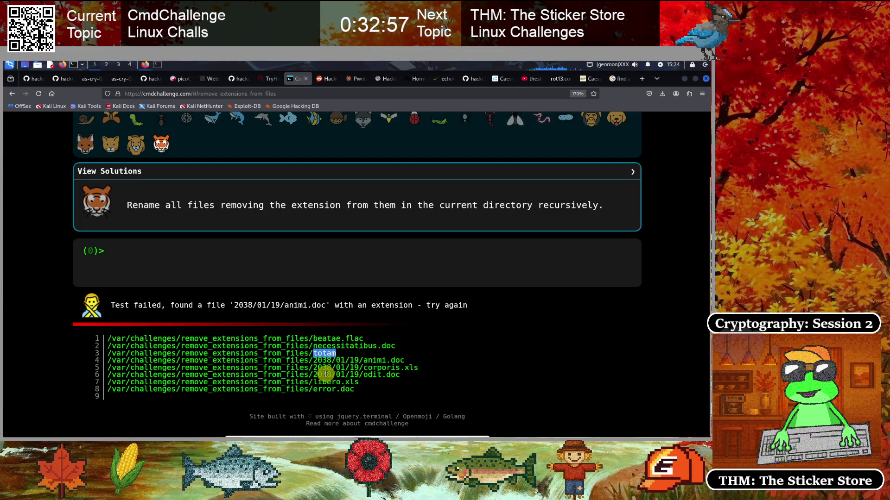
left_click(220, 274)
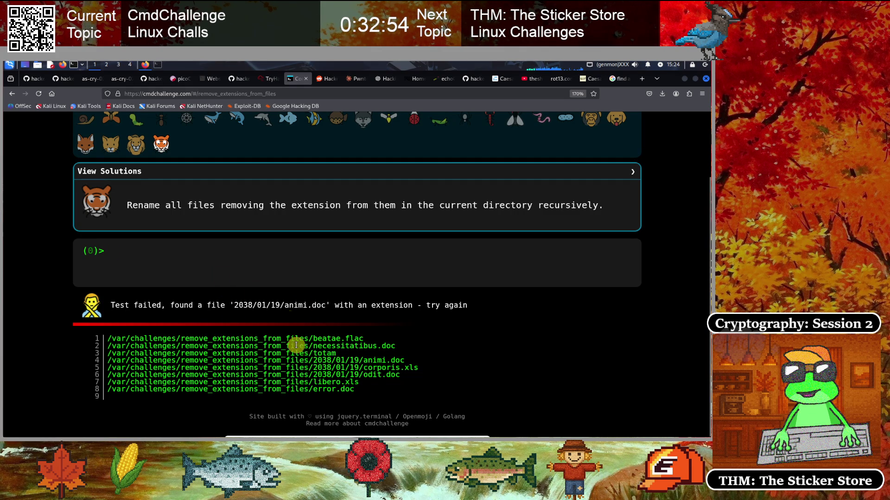
left_click(619, 78)
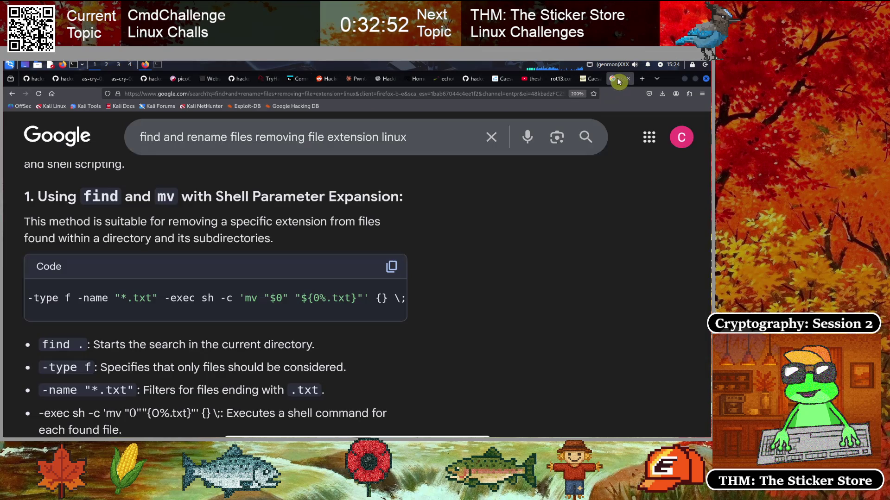
scroll(326, 348, "down", 3)
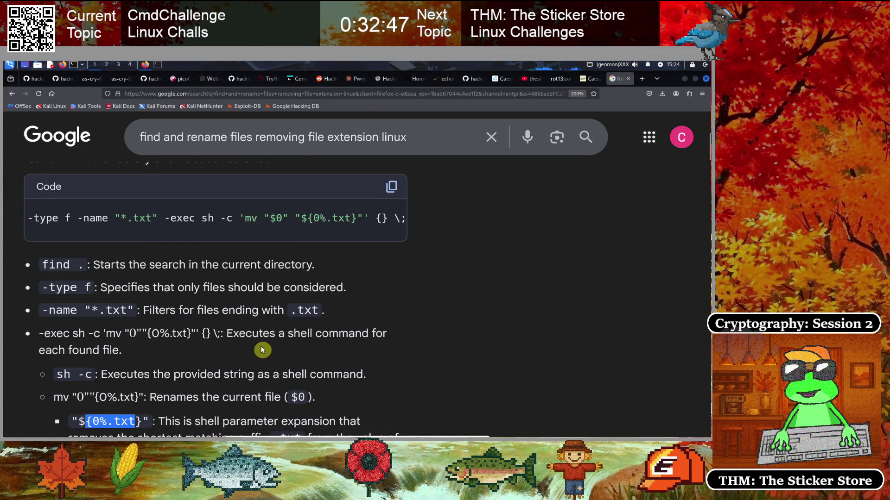
scroll(191, 349, "down", 3)
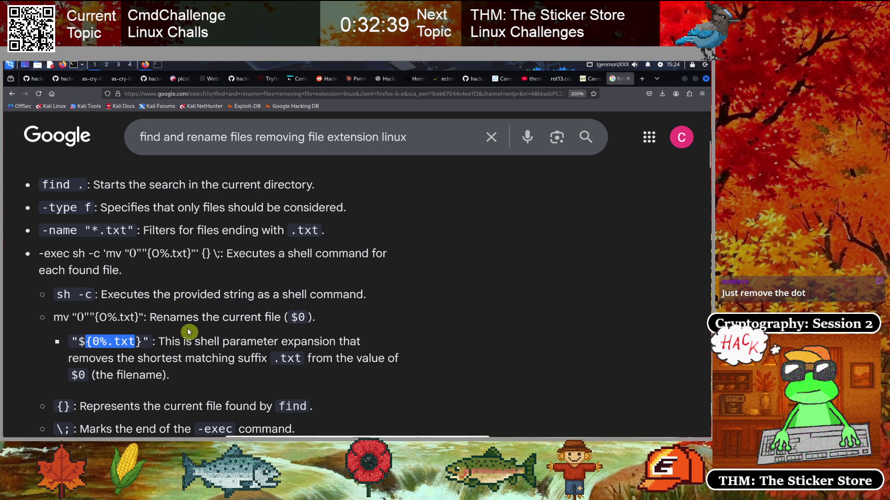
left_click_drag(291, 318, 304, 317)
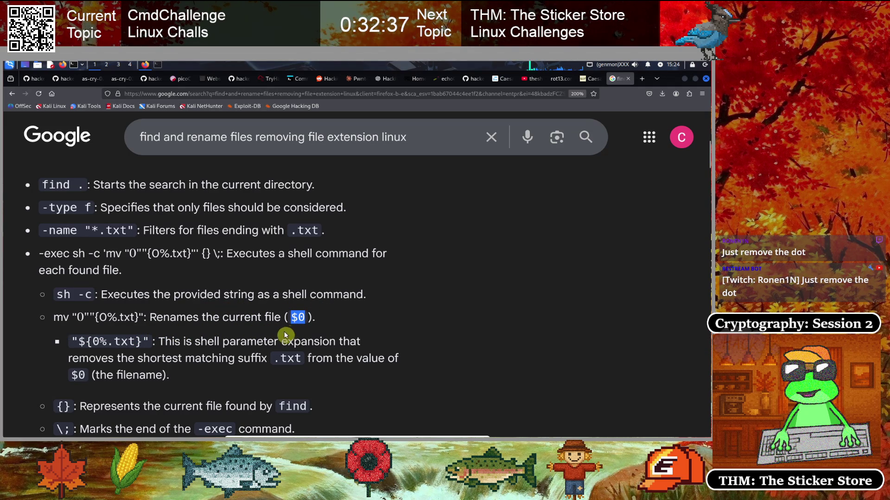
scroll(227, 322, "down", 3)
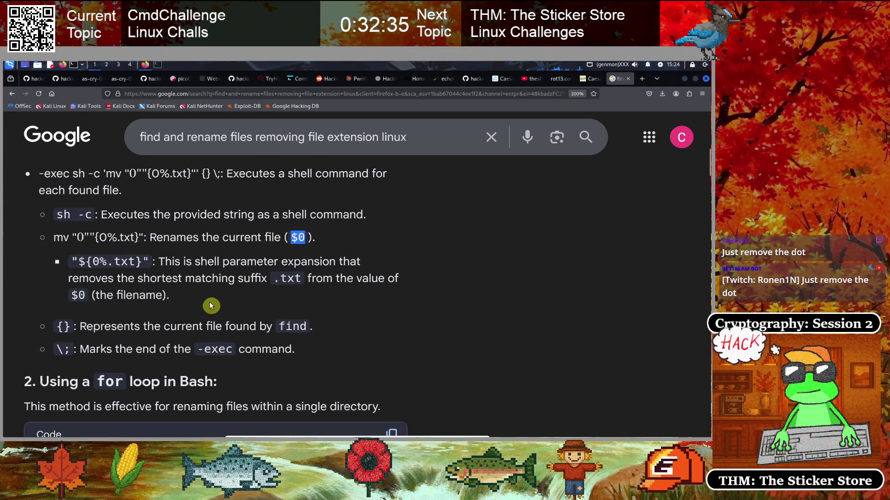
left_click(185, 274)
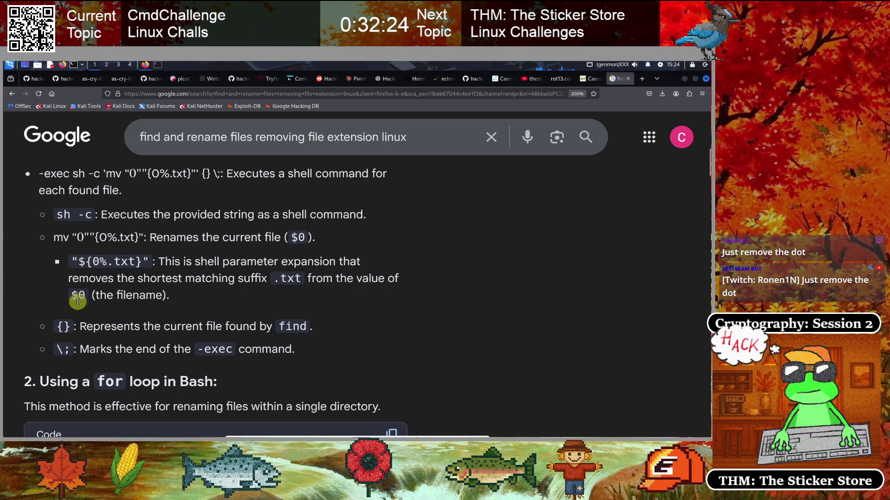
scroll(98, 294, "down", 2)
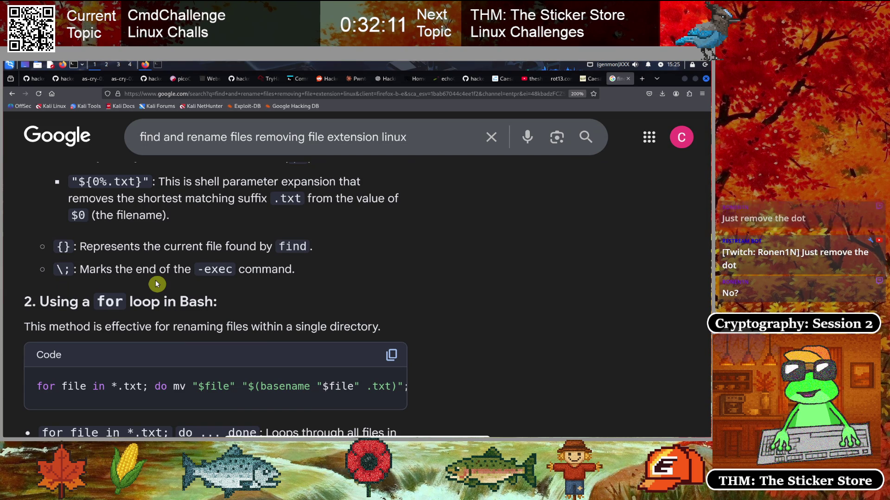
scroll(155, 280, "up", 5)
scroll(167, 271, "down", 1)
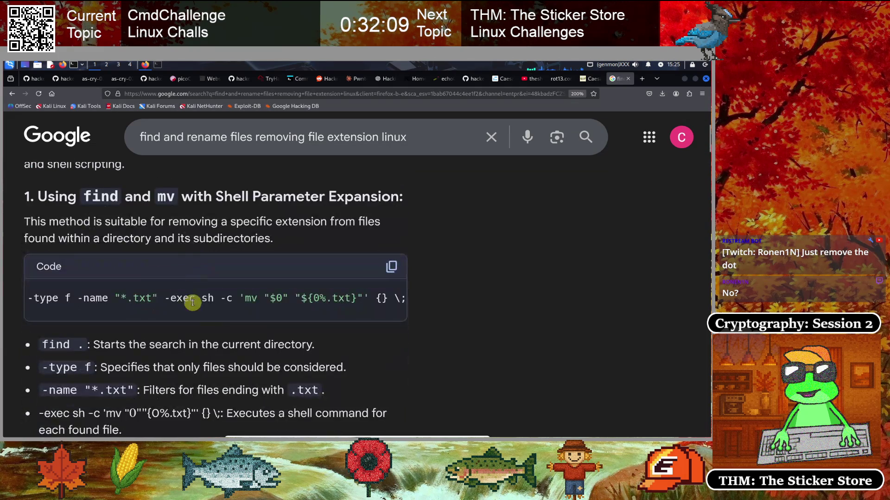
left_click(279, 321)
left_click(271, 322)
mouse_move(272, 322)
left_mouse_down()
mouse_move(211, 322)
mouse_move(380, 327)
left_mouse_up()
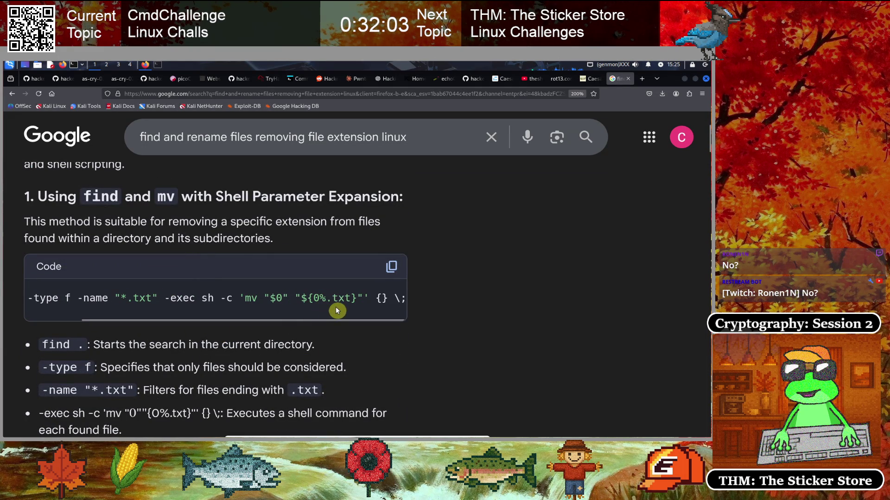
left_click_drag(325, 297, 307, 299)
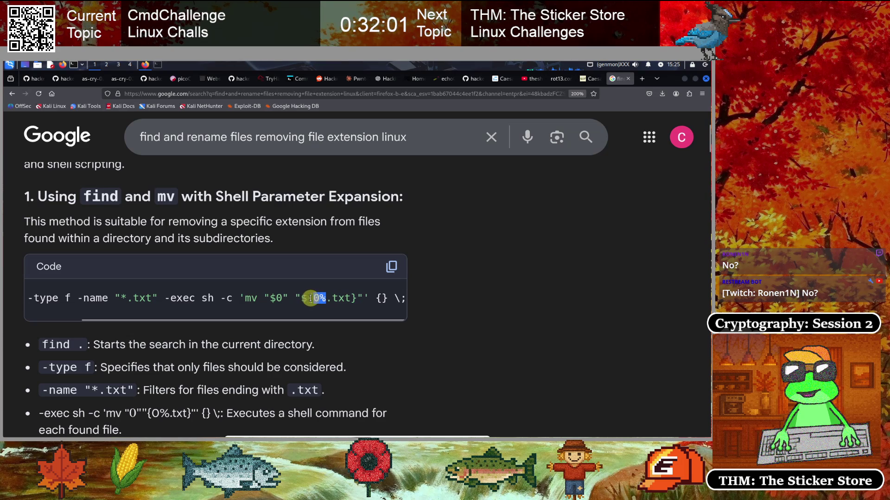
left_click(331, 298)
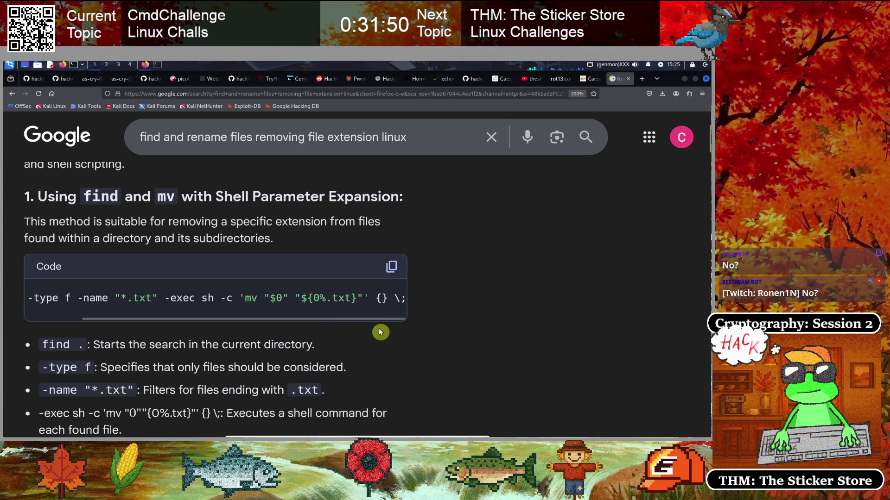
- Create the /tmp/cmdchall directory and move into it
left_click(155, 64)
type("clear")
key("Return")
type("ls")
key("Return")
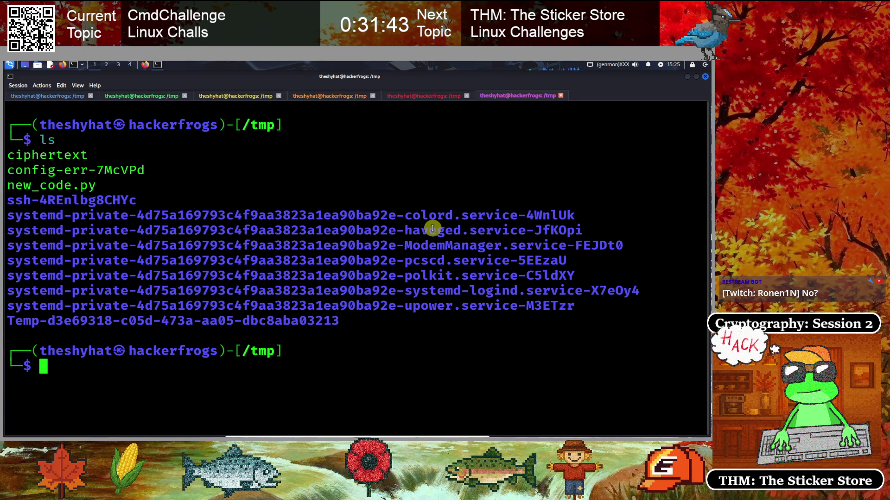
type("mkdir ")
type("p")
key("BackSpace")
key("BackSpace")
key("BackSpace")
type("cmdchall")
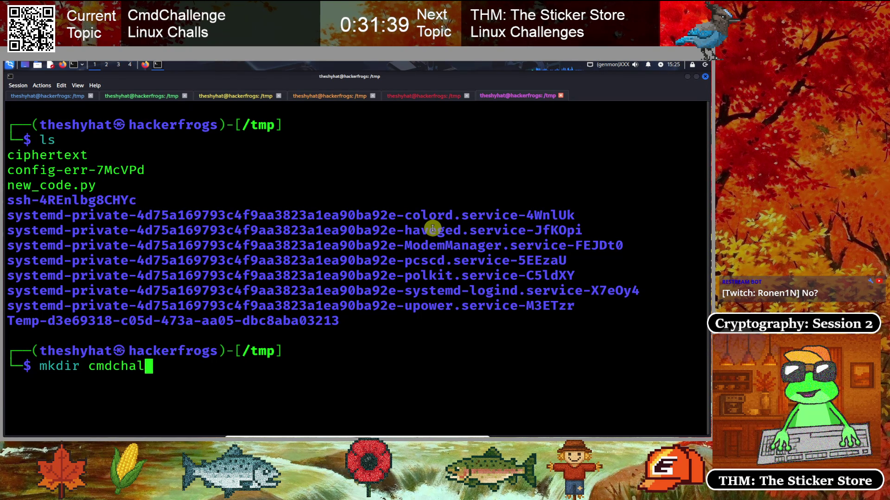
key("Return")
type("cd cmdchall/")
key("Tab")
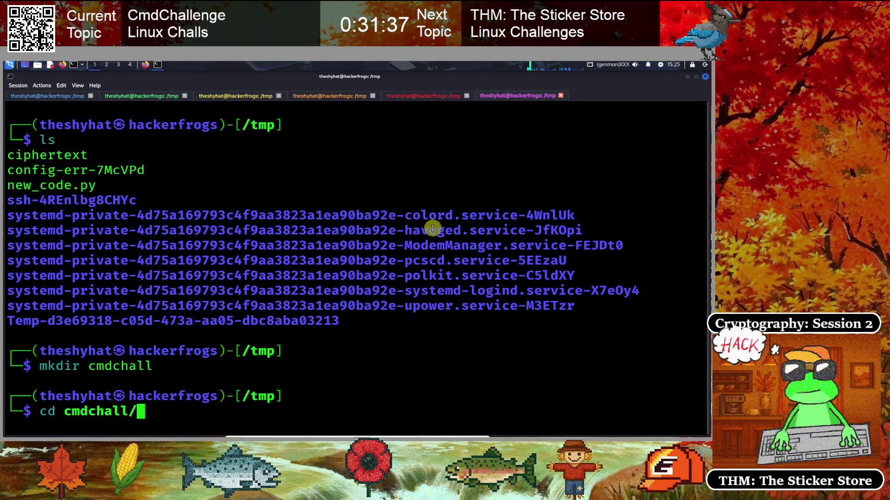
key("Return")
type("clear")
key("Return")
type("ls")
key("Return")
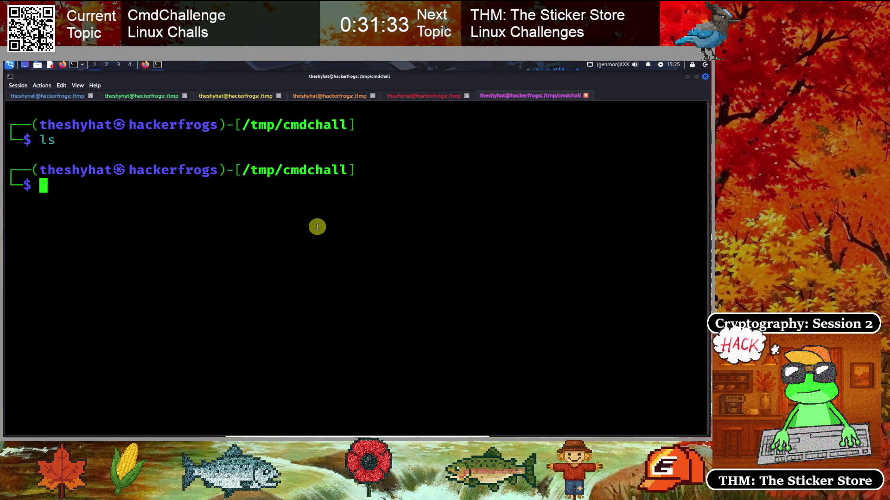
- Create test.txt and a test_dir directory in cmdchall, then move into test_dir
key("Up")
key("Up")
key("Up")
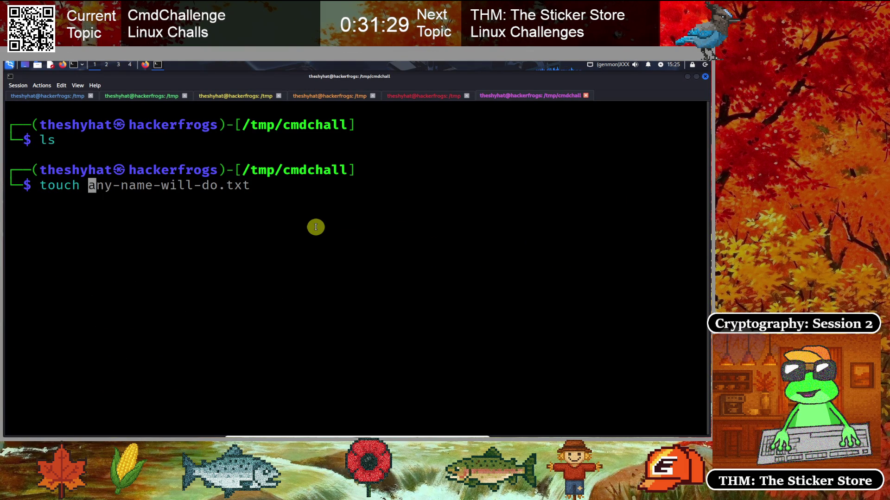
key("ctrl+k")
type("test.txt")
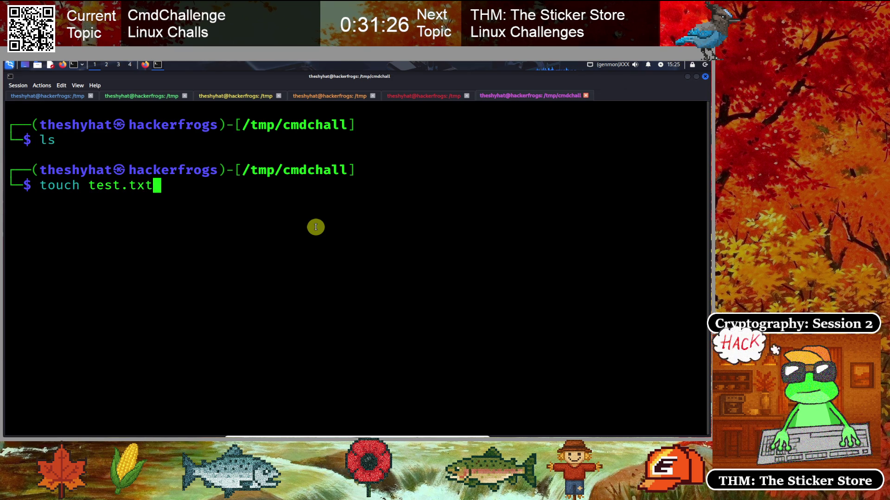
key("Return")
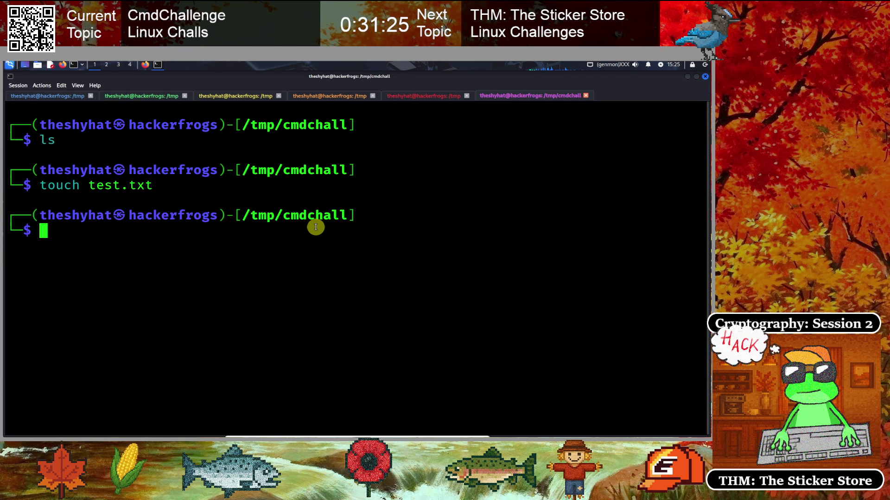
type("mkdir ")
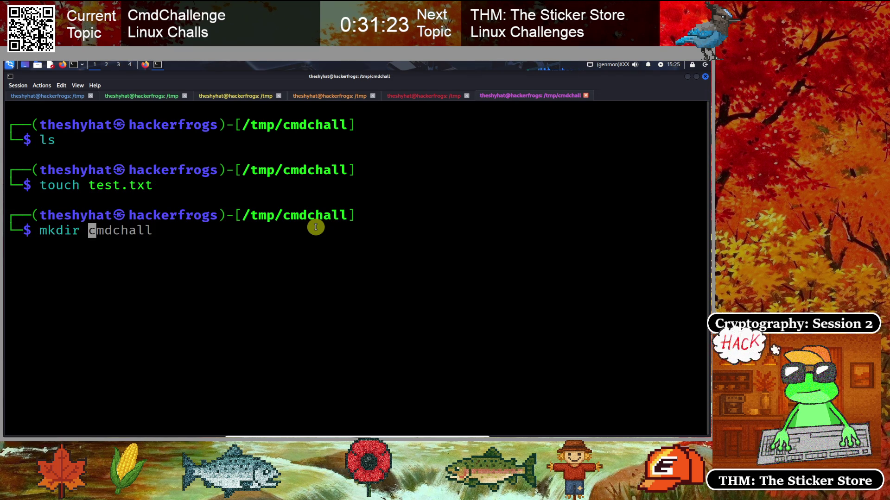
type("test")
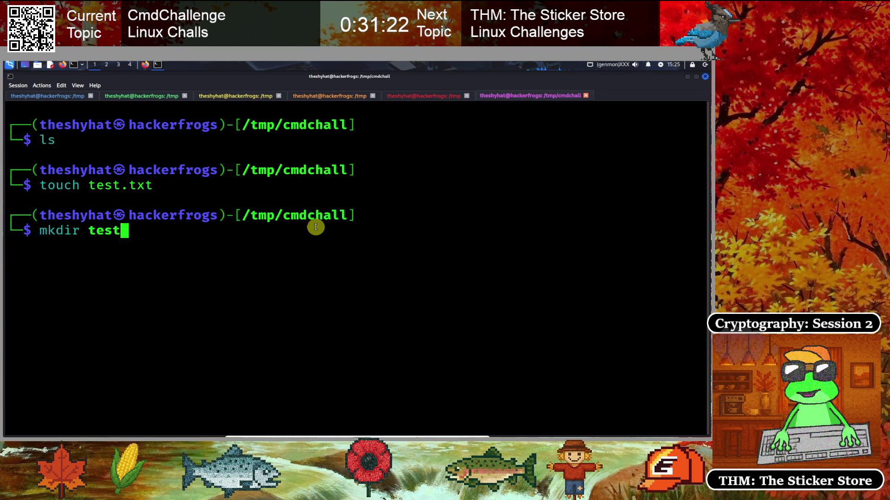
key("BackSpace")
key("BackSpace")
key("BackSpace")
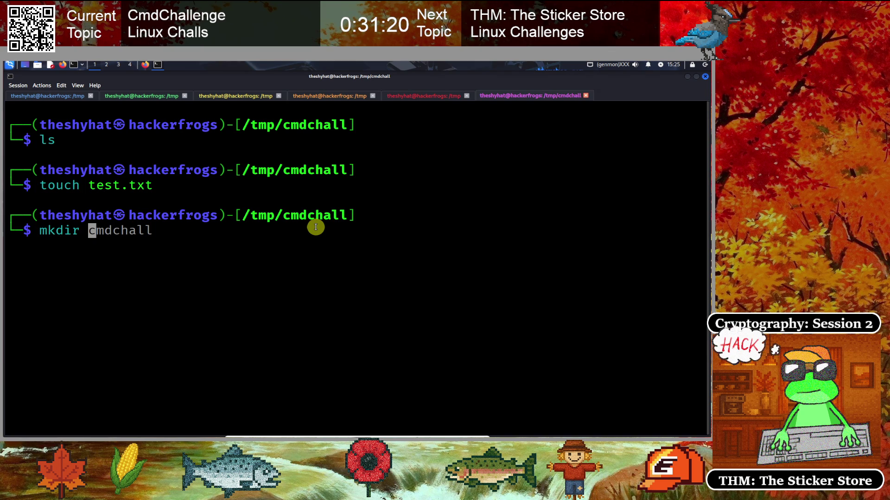
type("test_dir")
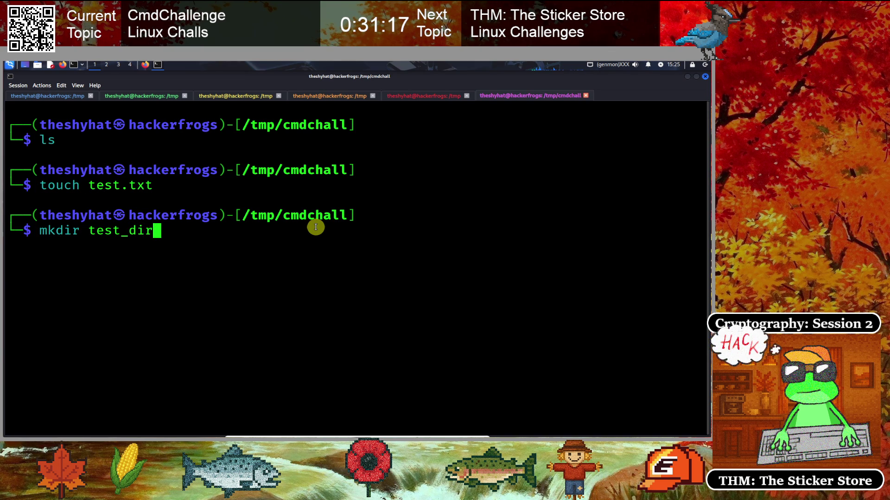
key("Return")
type("cd test_dir")
key("Return")
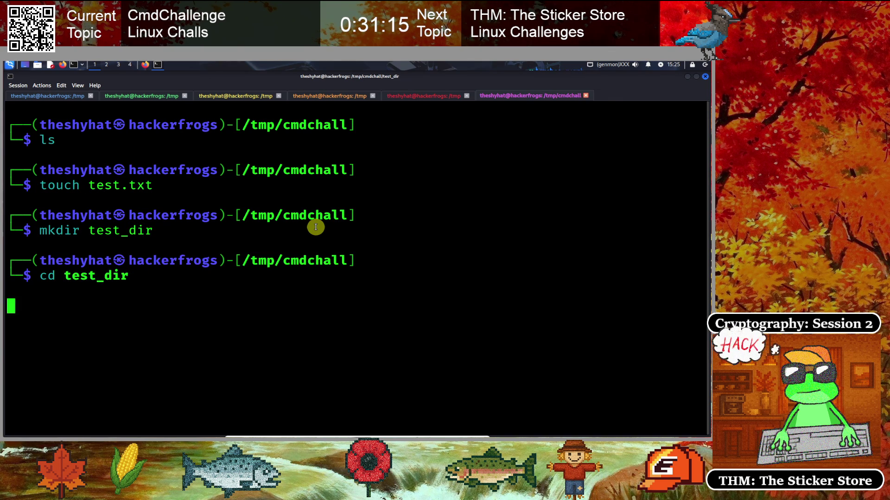
type("clear")
key("Return")
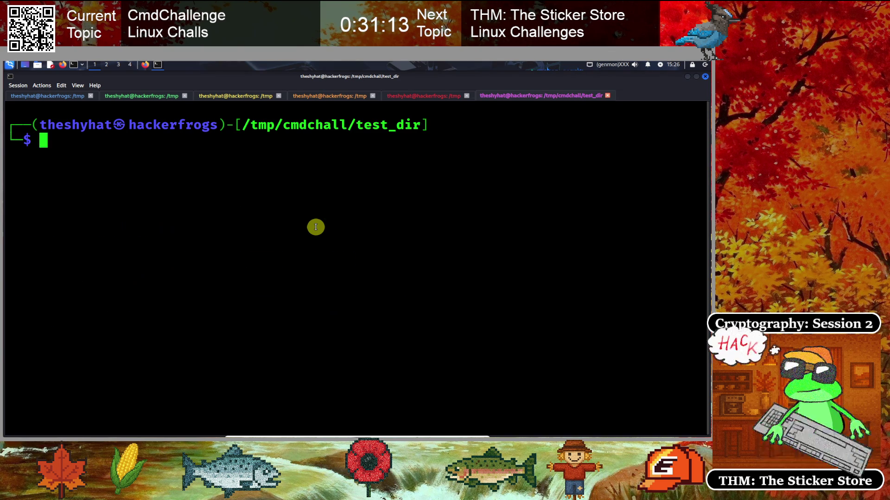
type("ls")
key("Return")
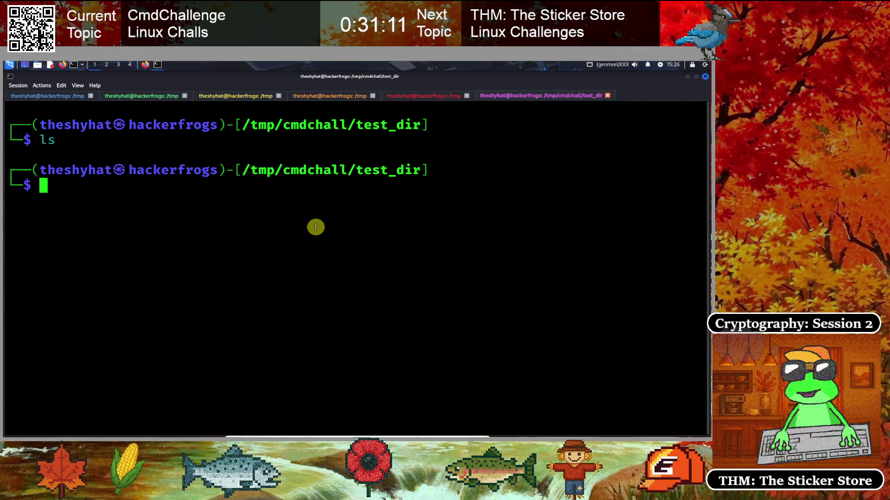
- Touch test2.doc and test3 inside test_dir, then go up and list /tmp/cmdchall
type("mk")
key("BackSpace")
key("BackSpace")
type("touch ")
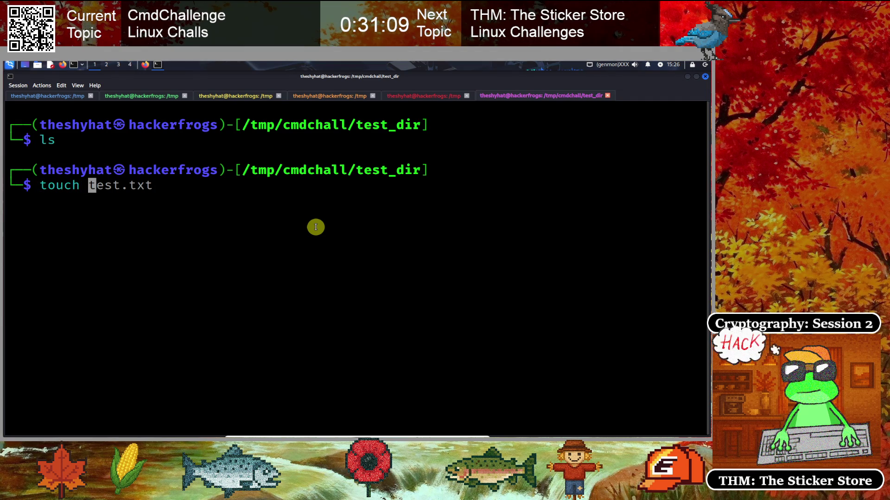
type("test2.")
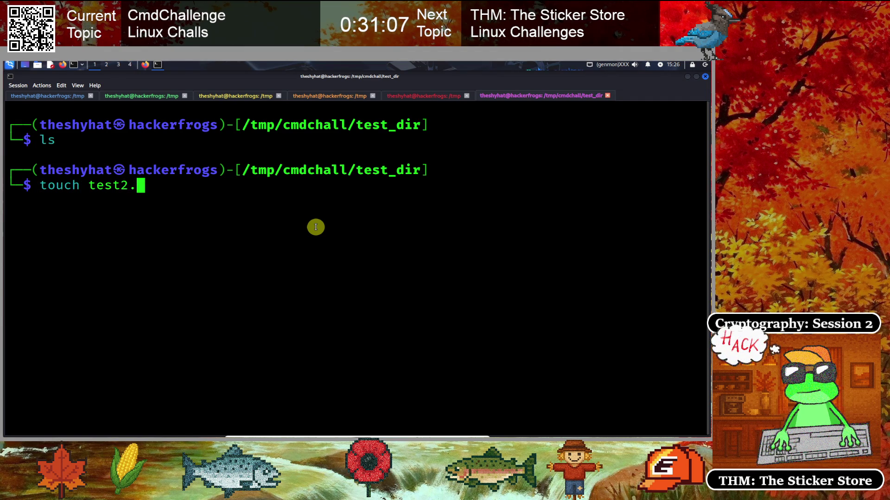
type("doc")
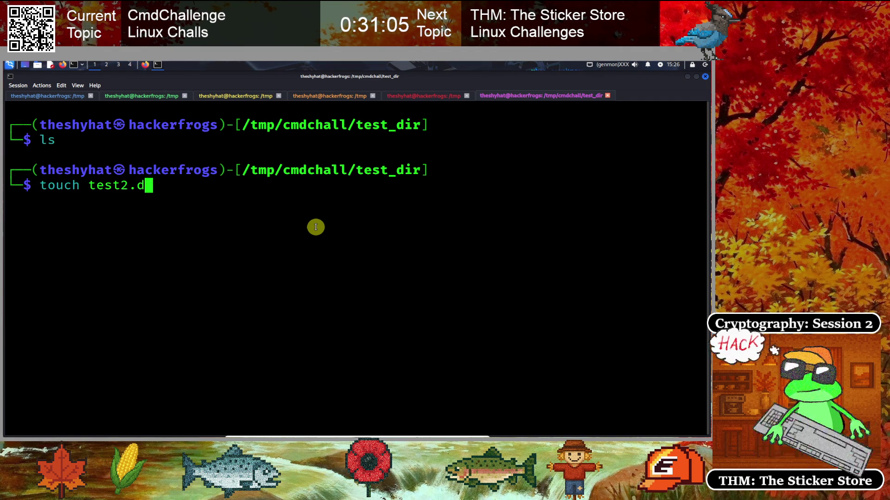
key("Return")
type("touch ")
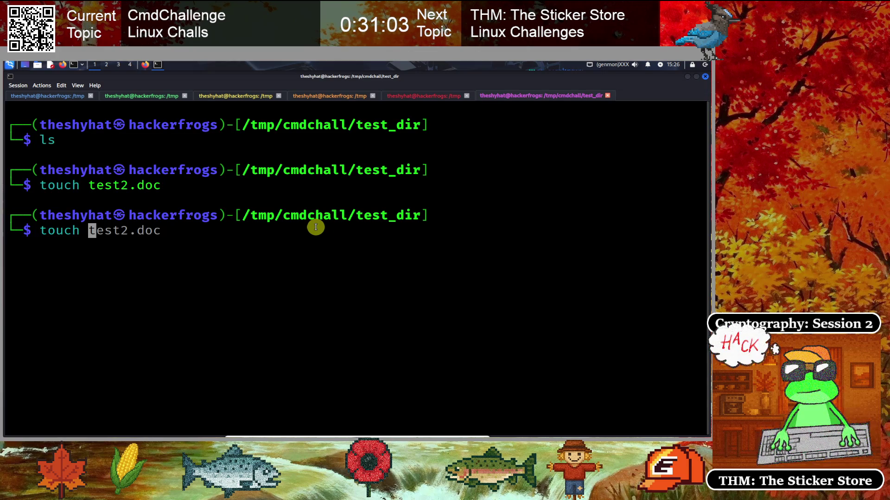
type("test3")
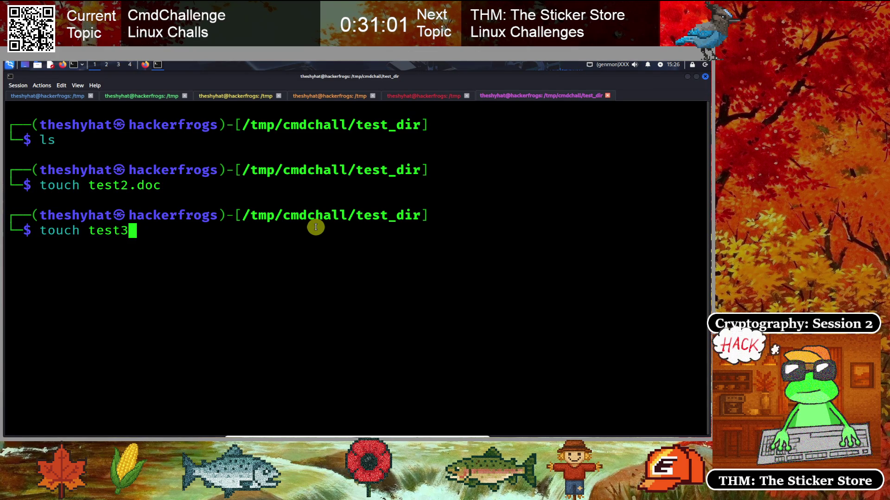
key("Return")
type("cd ..")
key("Return")
type("l")
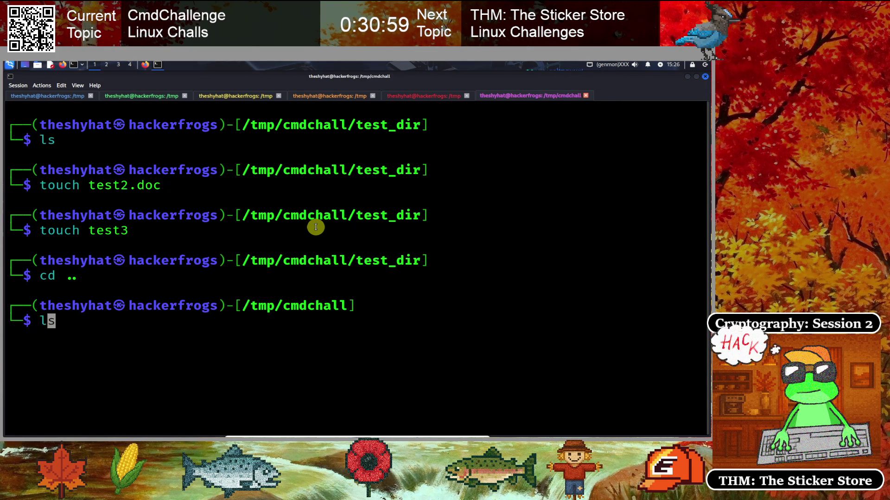
key("BackSpace")
key("BackSpace")
key("ctrl+l")
type("ls")
key("Return")
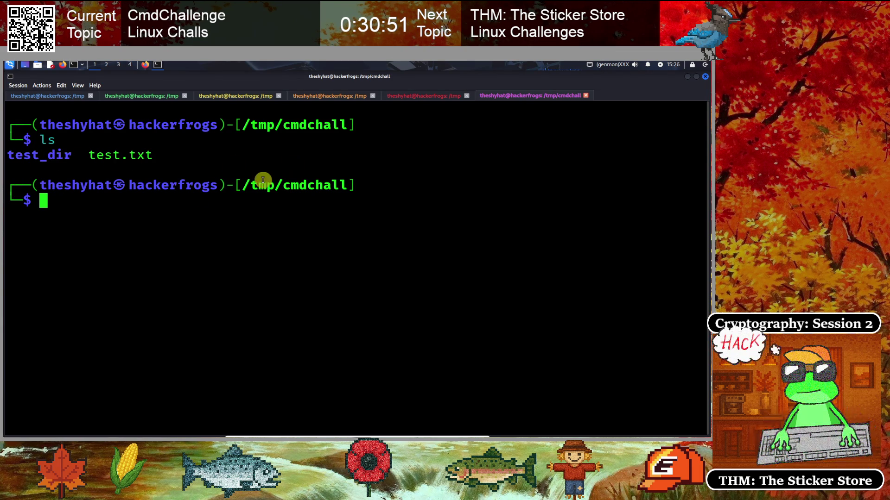
- Correct the find typos and run find . -type f to list the three regular files
key("Up")
key("Up")
key("Left")
key("Left")
key("Left")
key("Right")
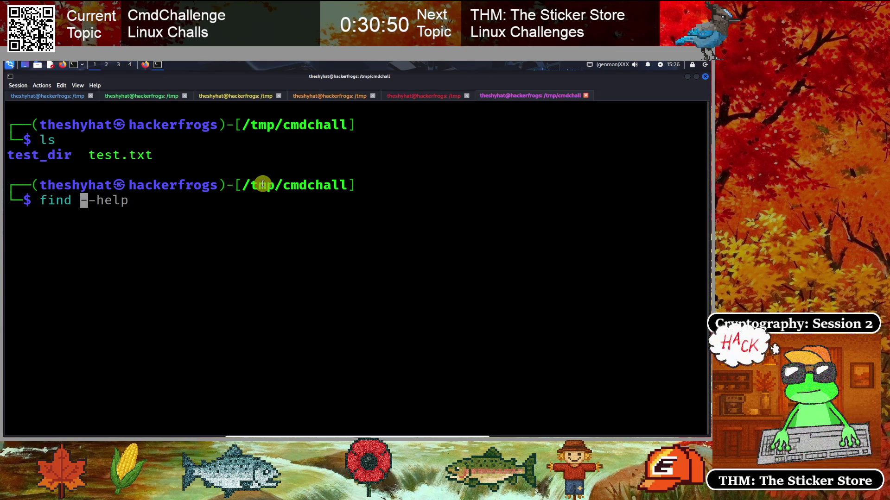
key("Delete")
key("Delete")
key("Delete")
type(". ")
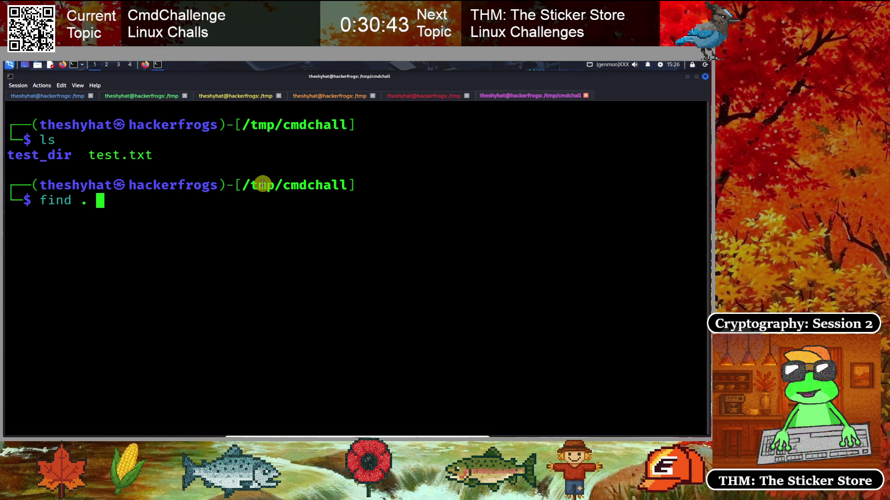
type("type -f")
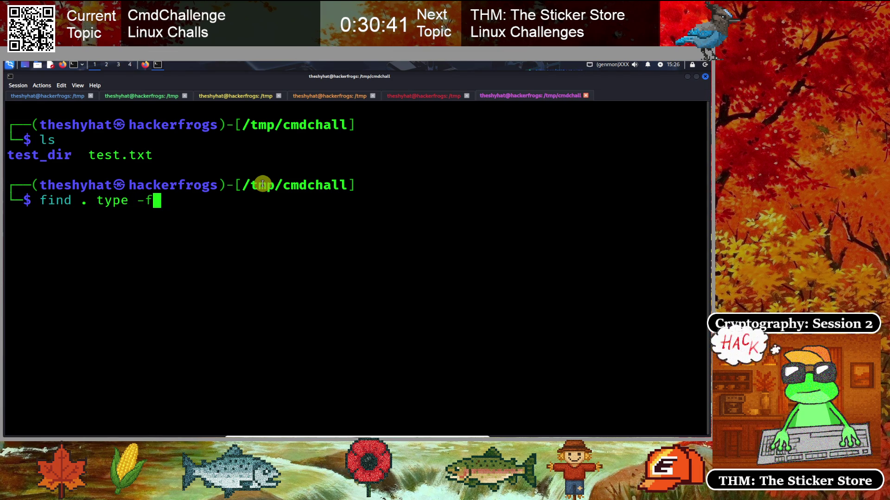
key("Return")
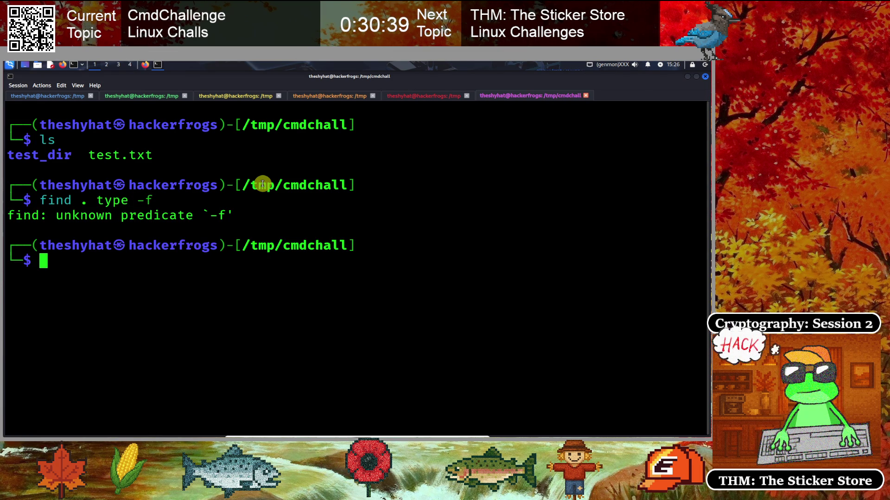
key("Up")
key("Left")
key("BackSpace")
key("End")
key("Left")
key("Left")
key("Left")
type("-")
key("Return")
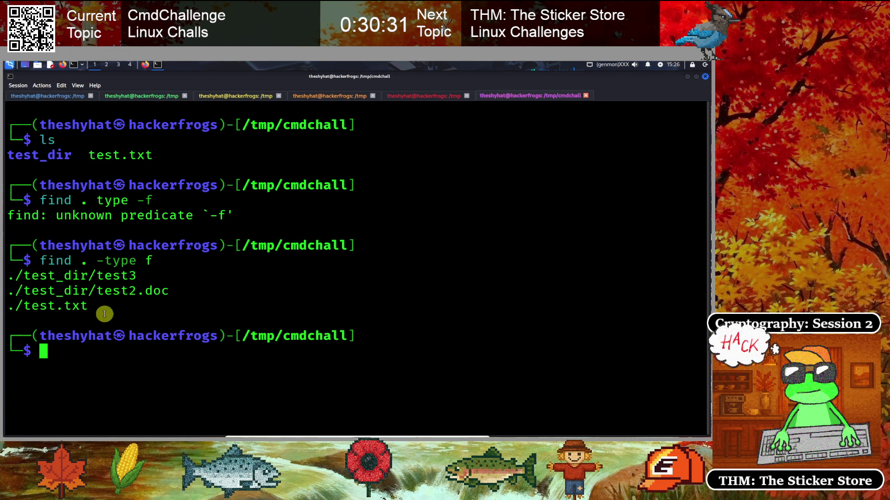
- Recall find . -type f and append -exec {} \; without running it
key("Up")
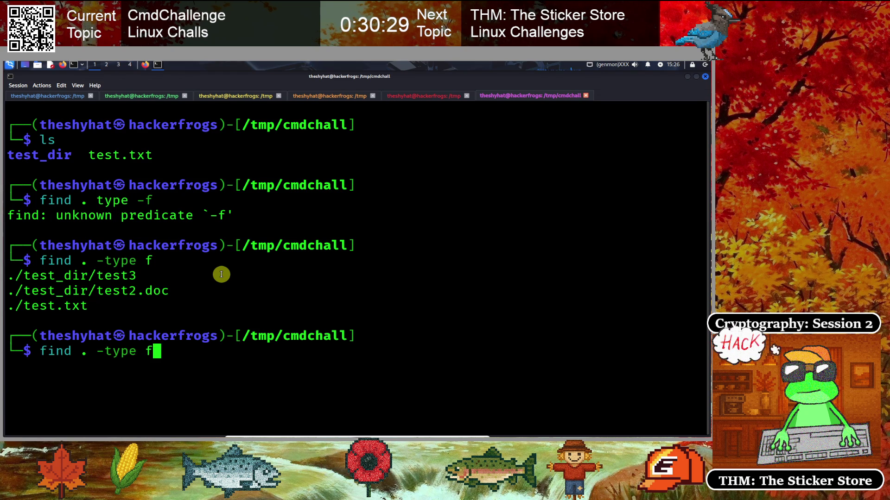
type(" -exe")
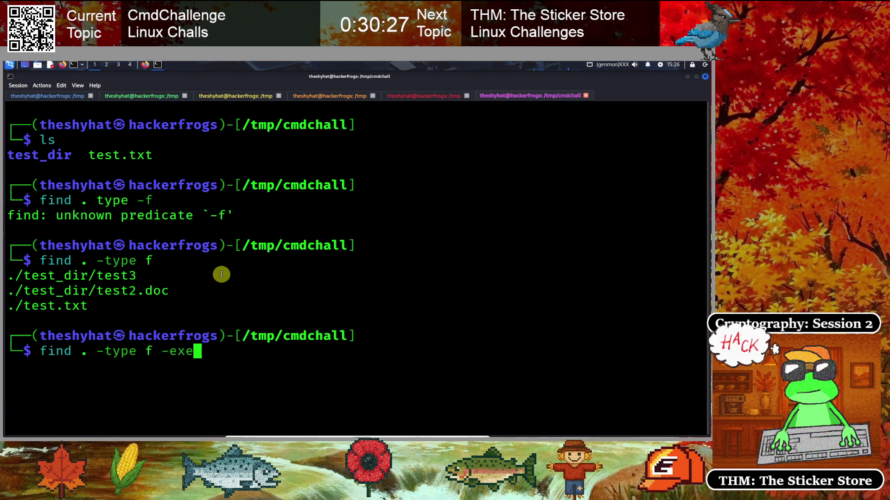
type("c {}\\")
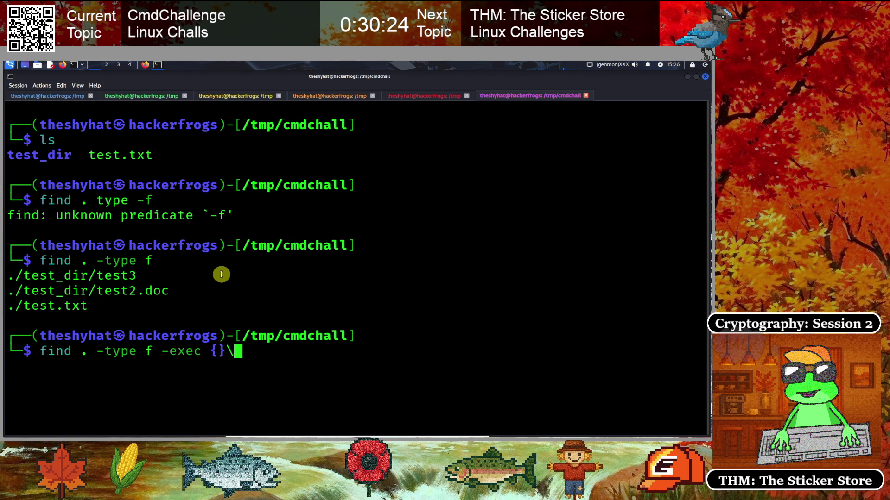
key("BackSpace")
type("\\")
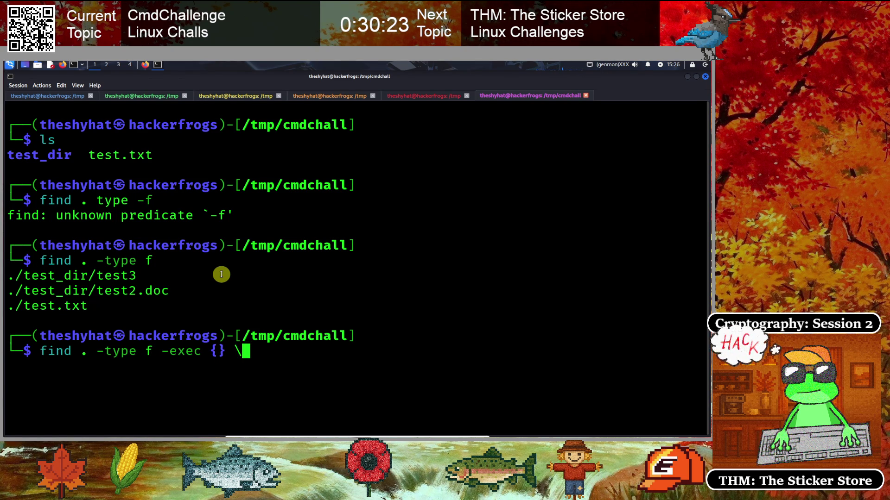
key("Left")
key("Left")
key("Left")
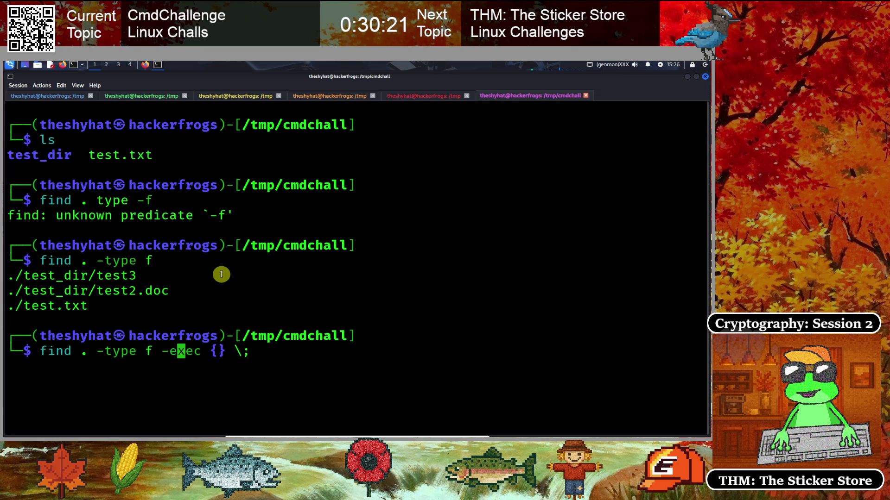
key("Right")
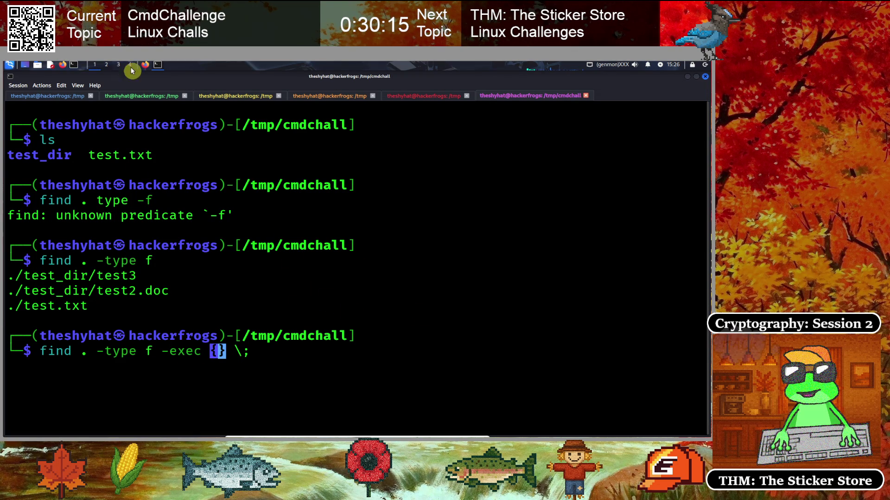
left_click(145, 65)
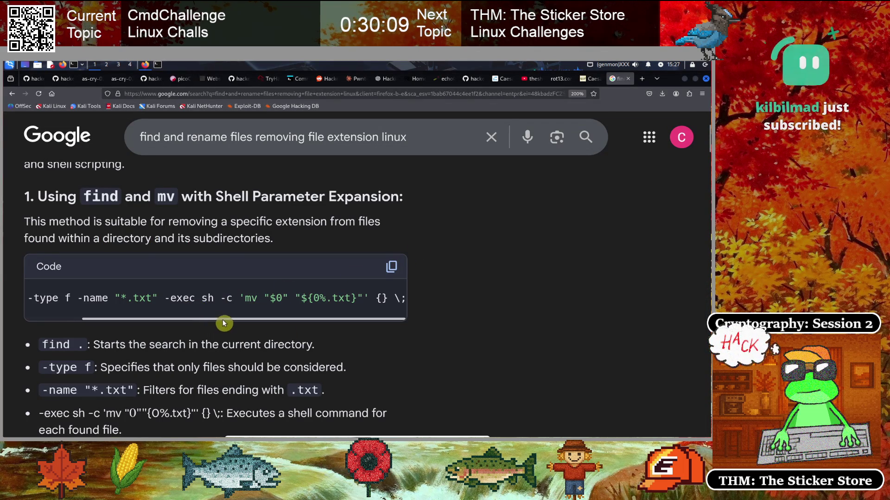
- Refine the Google query to 'find and rename files removing all file extensions linux' and search
left_click_drag(225, 320, 182, 324)
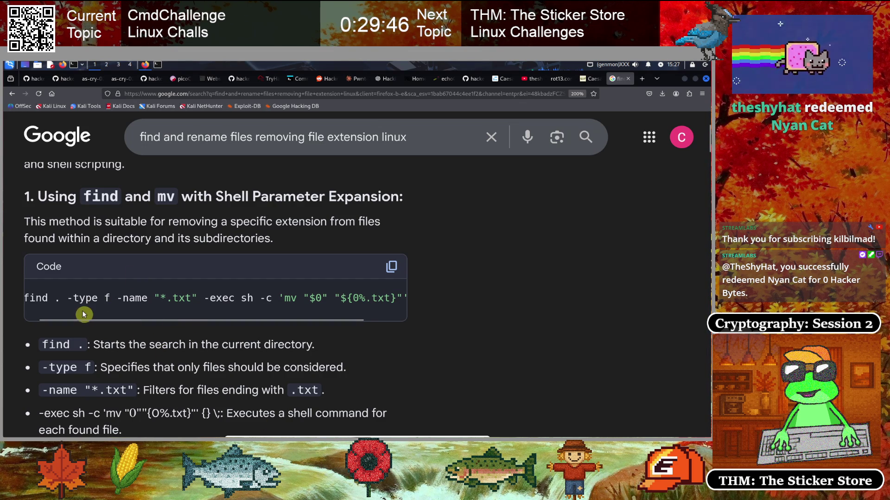
mouse_move(104, 319)
left_mouse_down()
mouse_move(68, 321)
mouse_move(131, 318)
mouse_move(65, 317)
left_mouse_up()
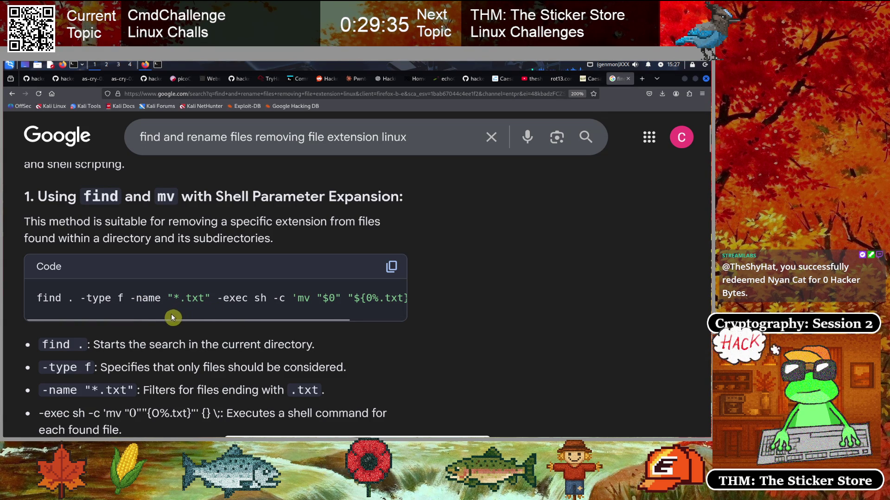
left_click(320, 138)
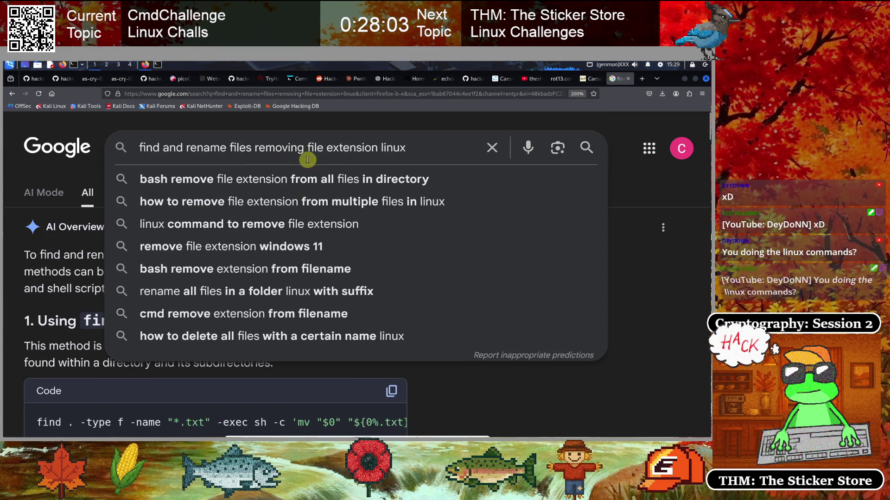
key("Left")
key("Left")
key("Left")
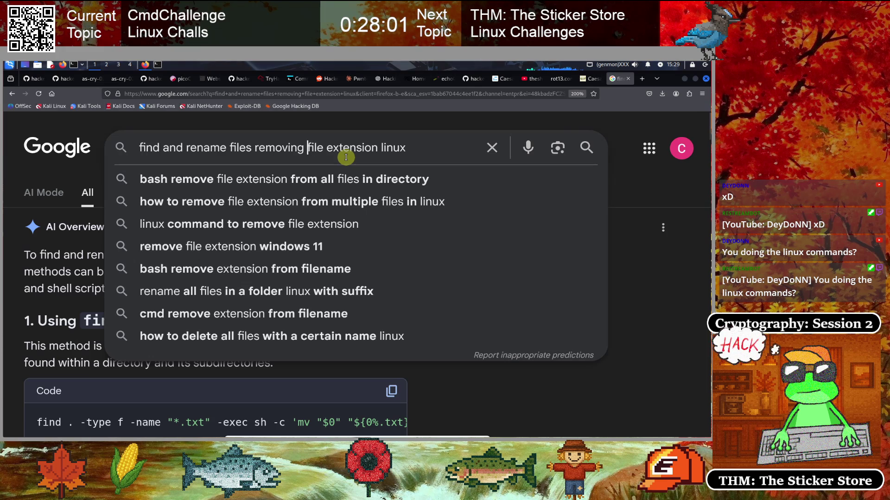
type("all ")
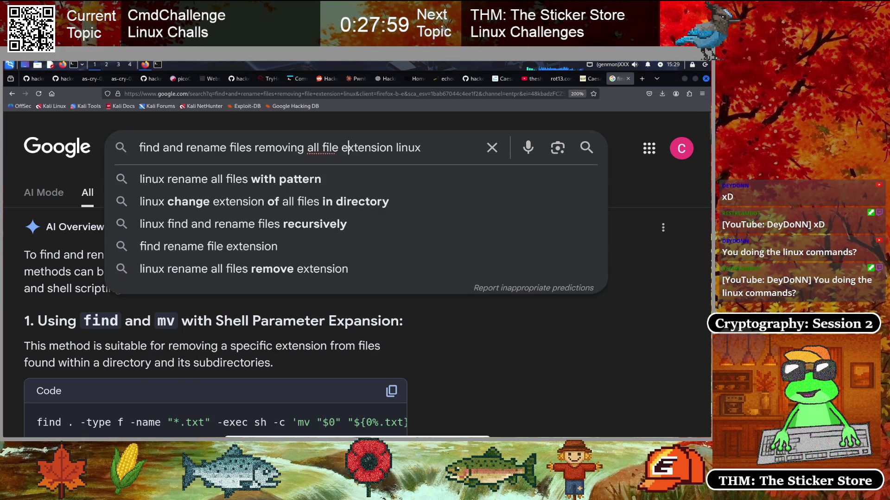
type("s")
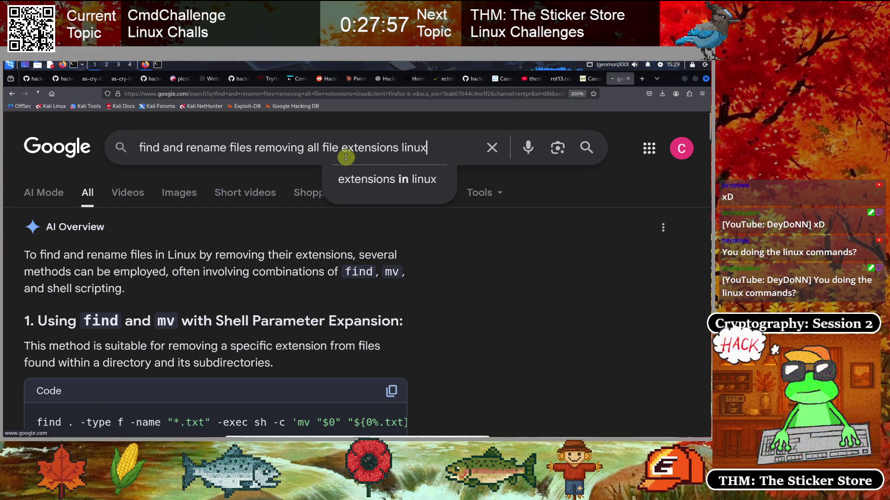
key("Return")
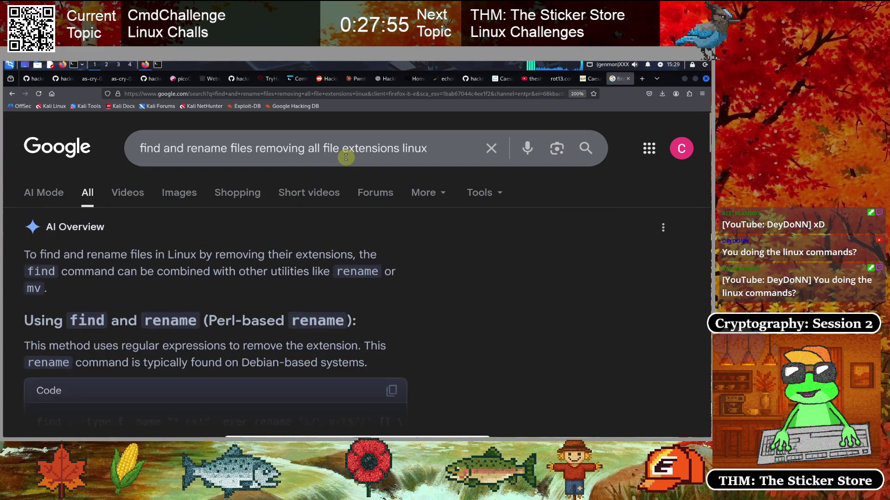
left_click(297, 79)
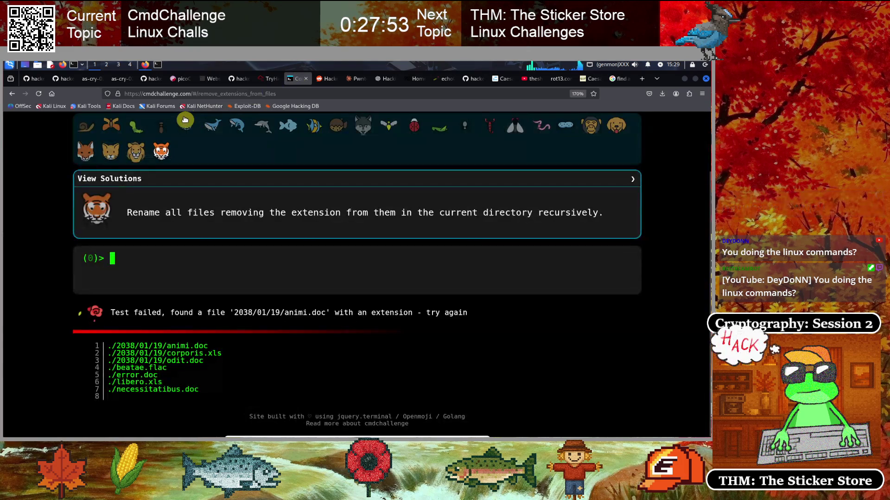
- Expand Google's AI Overview to read the full find-and-rename code, highlighting its rename command
left_click(227, 95)
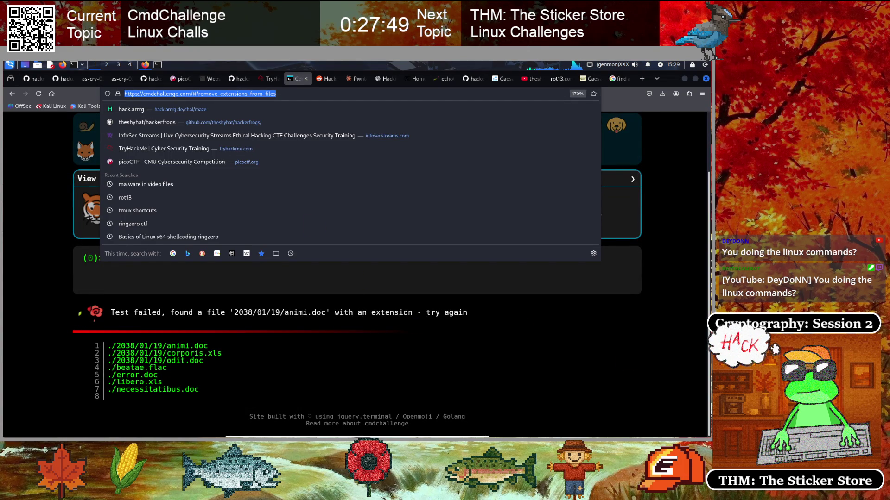
left_click(40, 271)
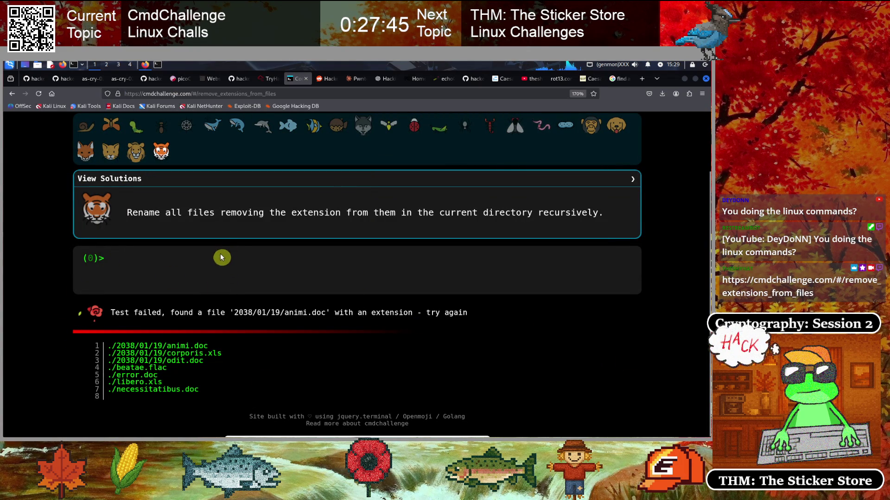
left_click(619, 79)
scroll(47, 231, "down", 2)
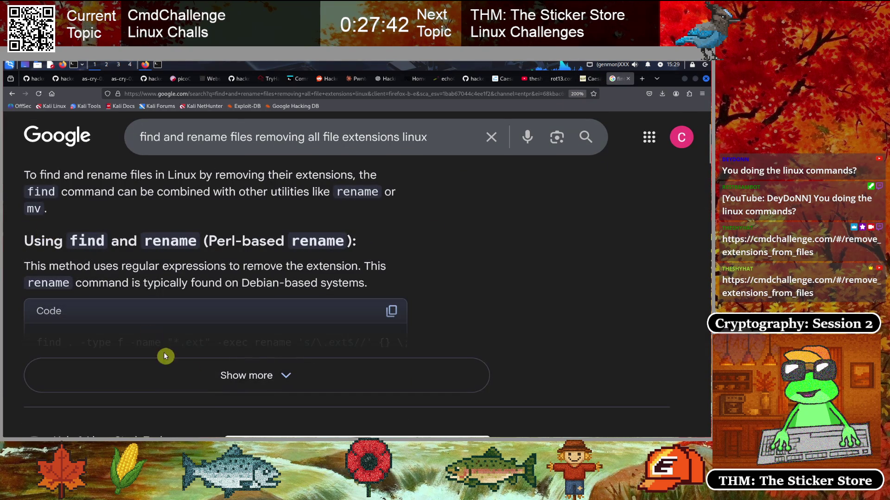
left_click(222, 376)
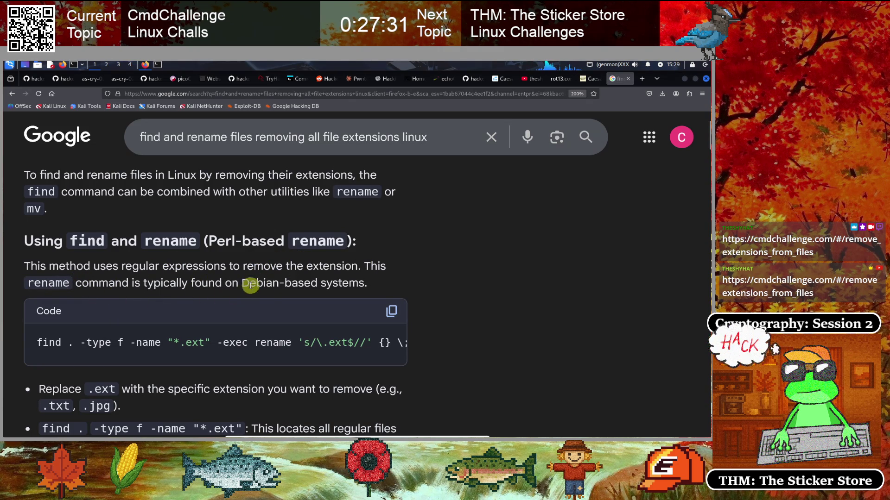
scroll(311, 283, "down", 2)
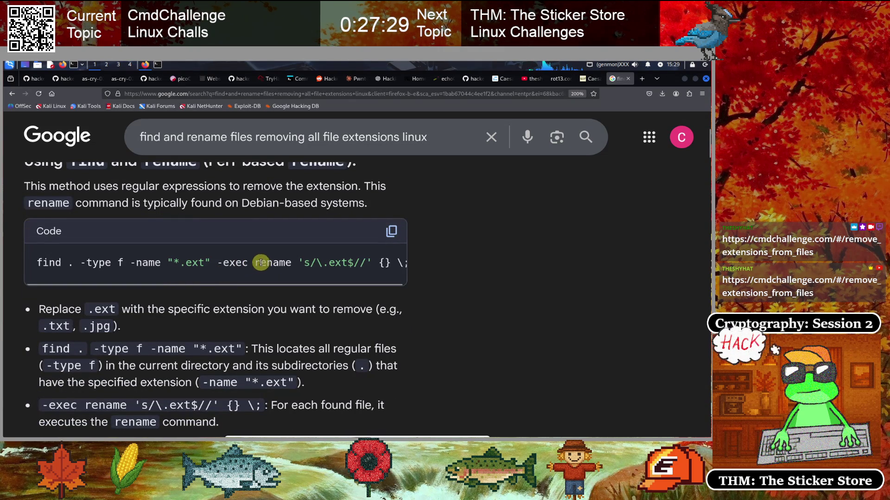
left_click_drag(258, 263, 298, 263)
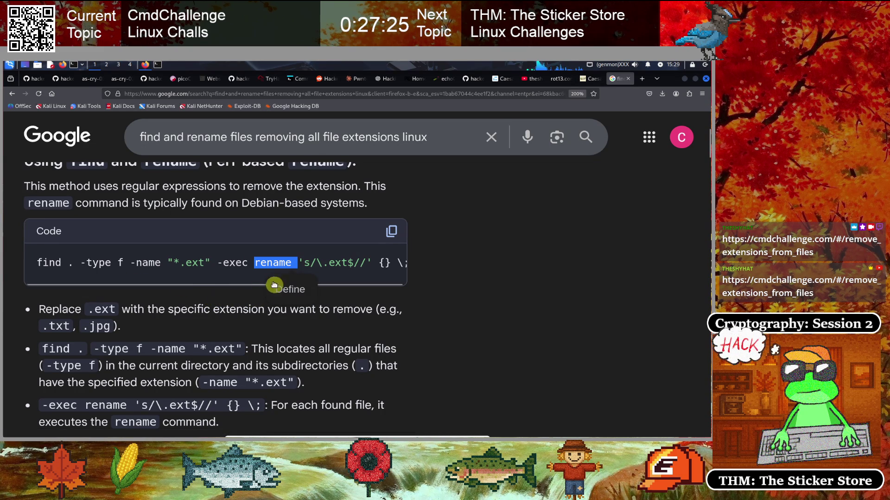
left_click(6, 254)
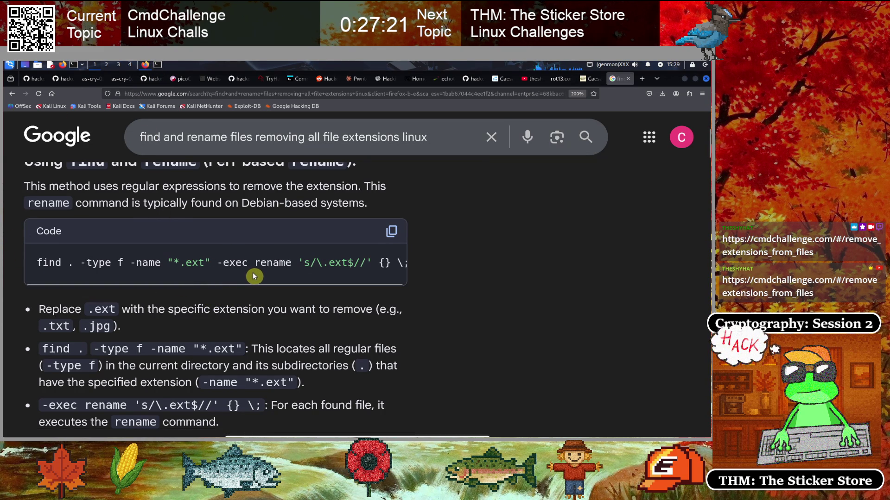
left_click(296, 79)
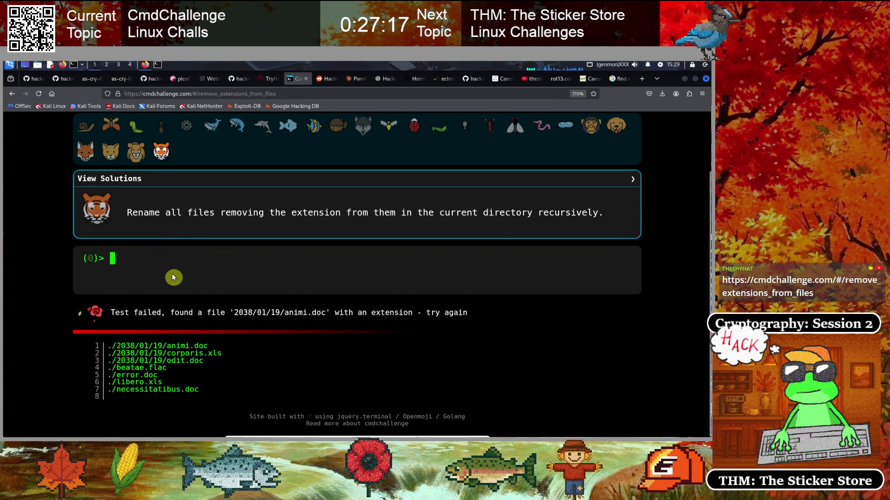
- Run the bare rename command at the CmdChallenge prompt
type("ran")
key("BackSpace")
key("BackSpace")
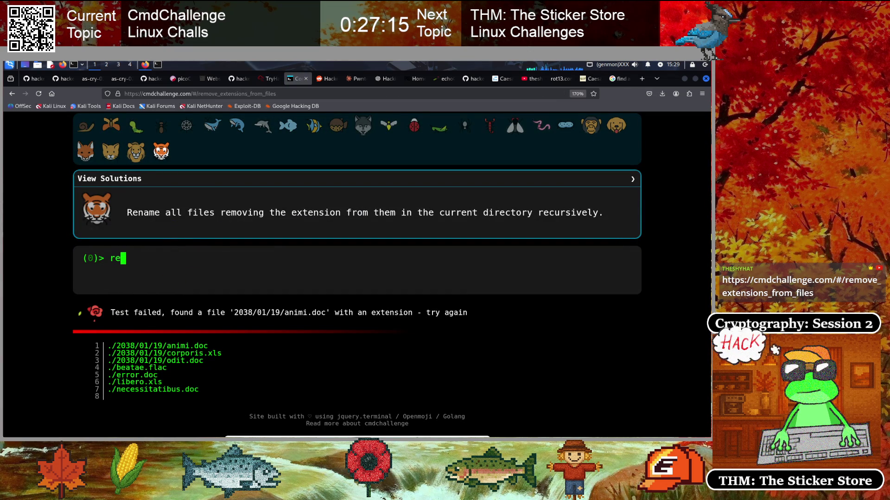
type("e")
key("Return")
left_click(259, 321)
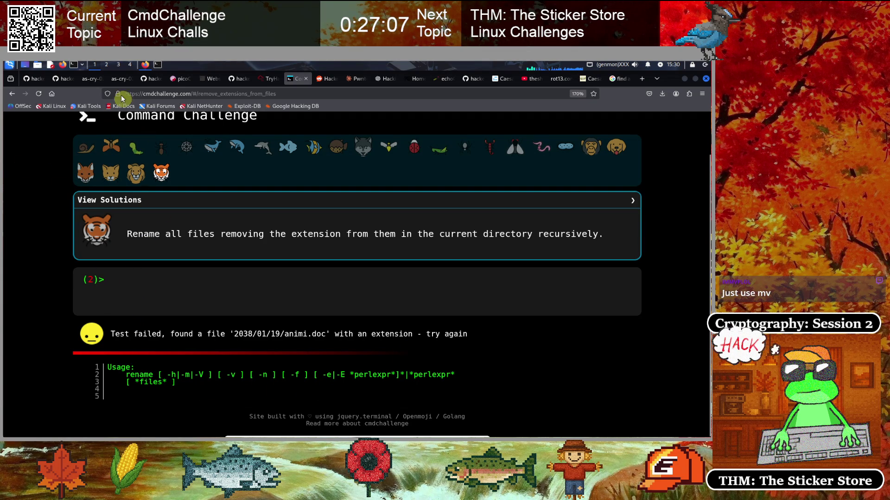
- Run rename in the local Kali terminal, which reports it isn't installed
left_click(161, 68)
type("re")
key("Return")
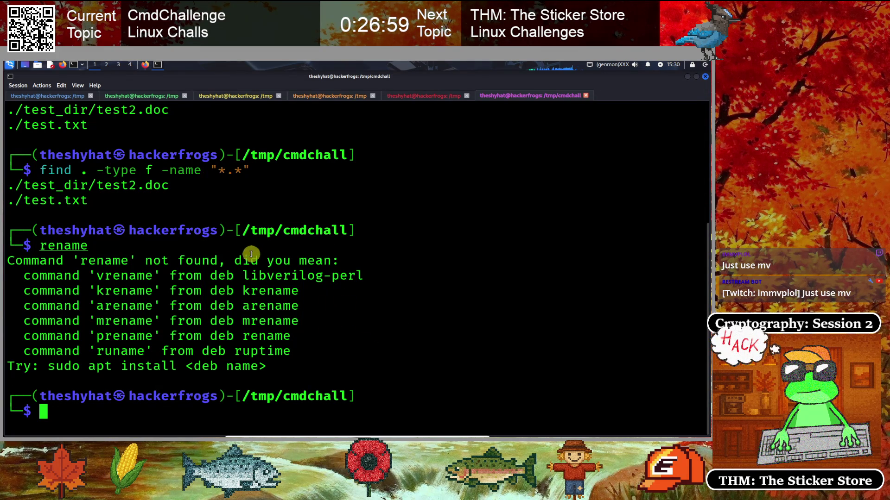
left_click(146, 64)
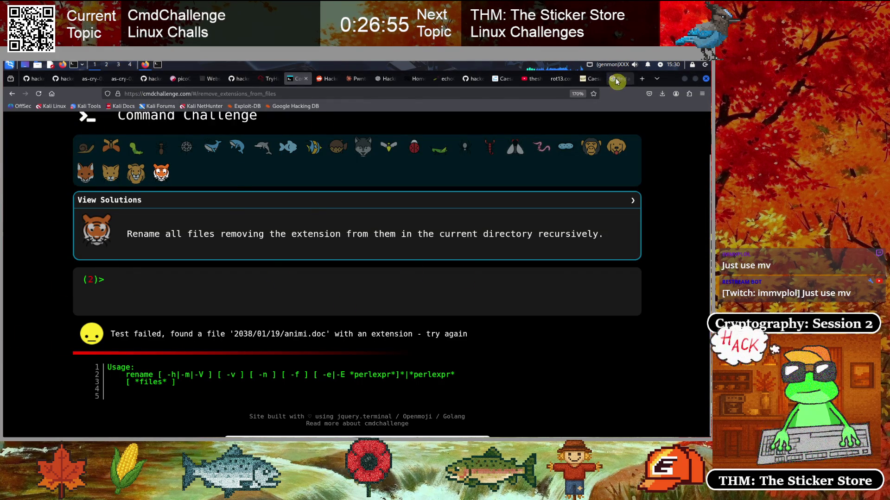
- Study the find/mv code in the Google results, selecting its {file%.ext part
left_click(616, 79)
scroll(8, 269, "down", 2)
scroll(8, 269, "down", 5)
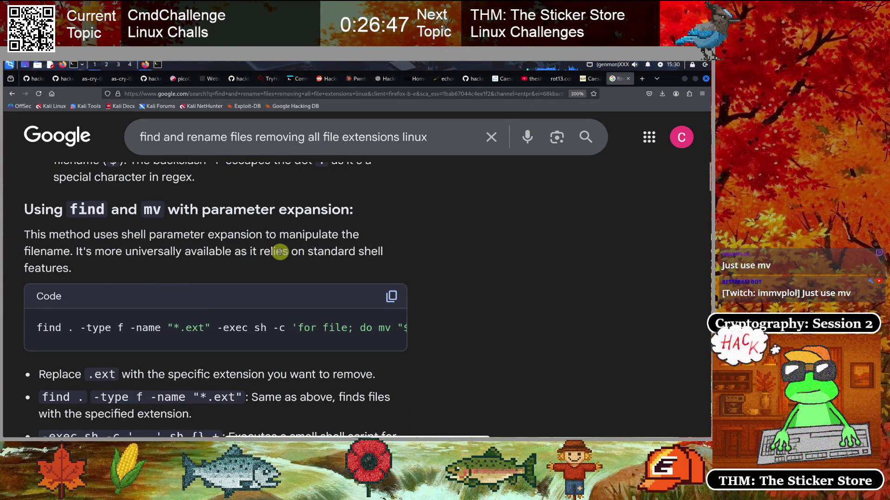
scroll(184, 265, "down", 3)
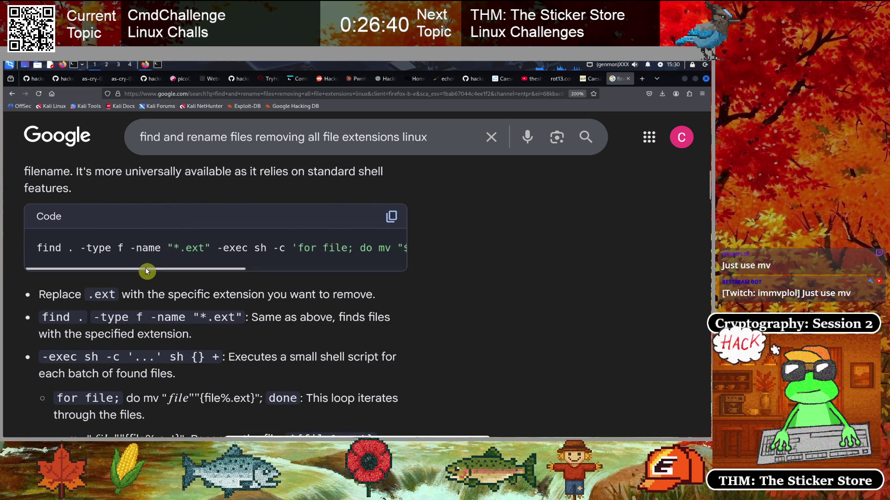
mouse_move(149, 273)
left_mouse_down()
mouse_move(160, 272)
mouse_move(107, 272)
mouse_move(164, 273)
left_mouse_up()
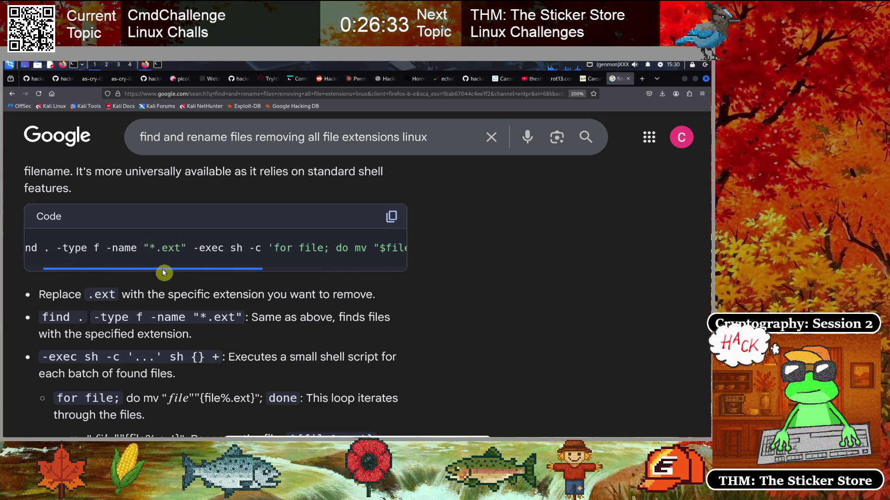
mouse_move(164, 273)
left_mouse_down()
mouse_move(155, 268)
mouse_move(199, 268)
mouse_move(151, 272)
mouse_move(185, 266)
mouse_move(167, 263)
mouse_move(255, 275)
mouse_move(341, 272)
left_mouse_up()
mouse_move(296, 246)
left_mouse_down()
mouse_move(254, 247)
mouse_move(248, 264)
left_mouse_up()
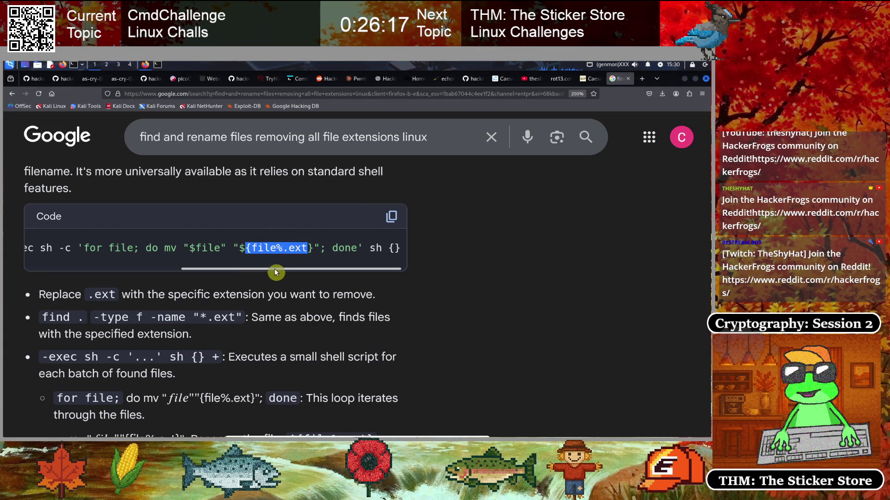
left_click(203, 264)
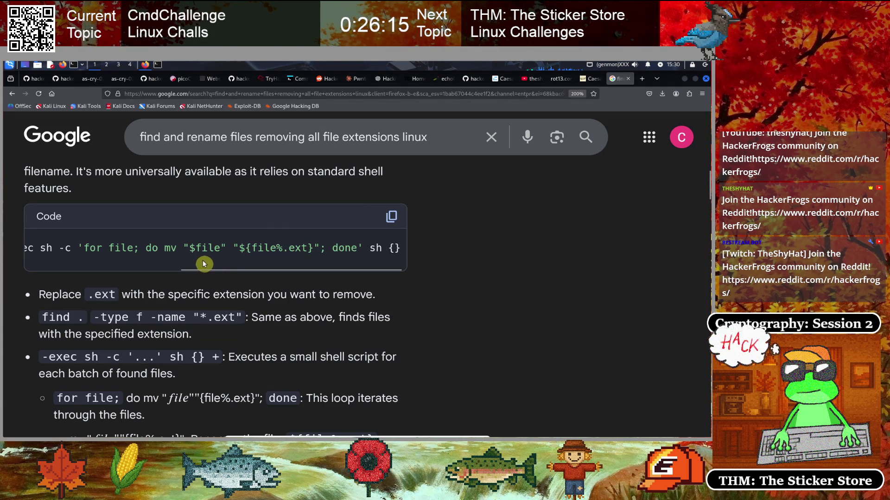
mouse_move(242, 269)
left_mouse_down()
mouse_move(111, 280)
mouse_move(166, 274)
mouse_move(135, 270)
left_mouse_up()
left_click(116, 263)
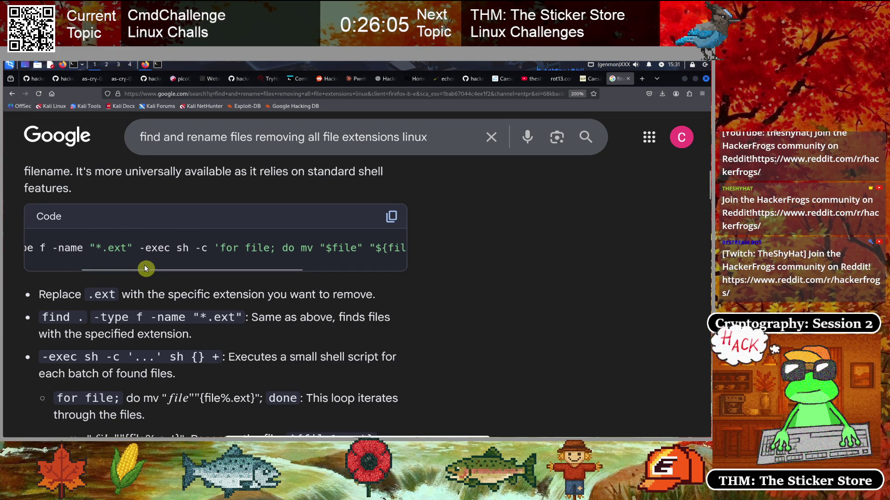
scroll(349, 258, "down", 3)
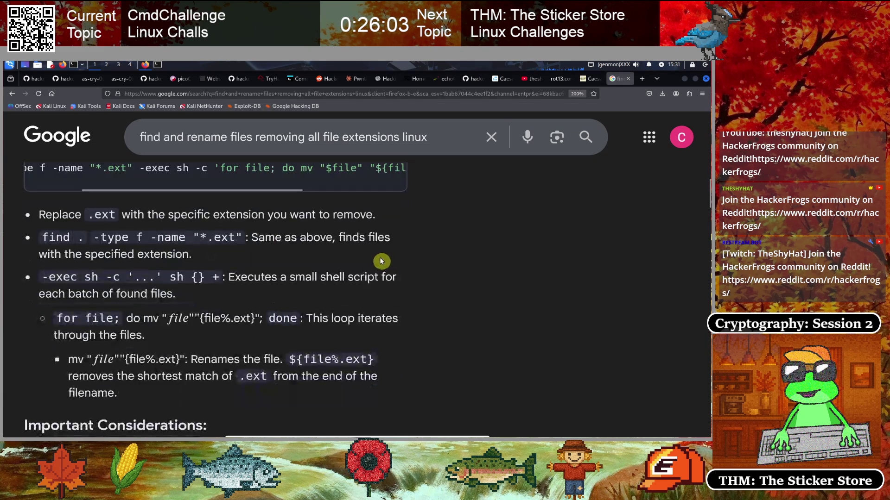
scroll(351, 254, "down", 8)
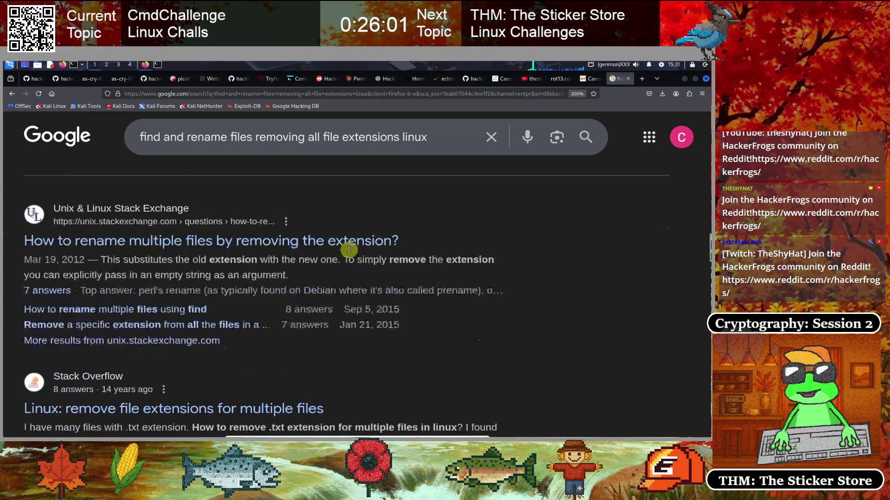
scroll(350, 253, "up", 3)
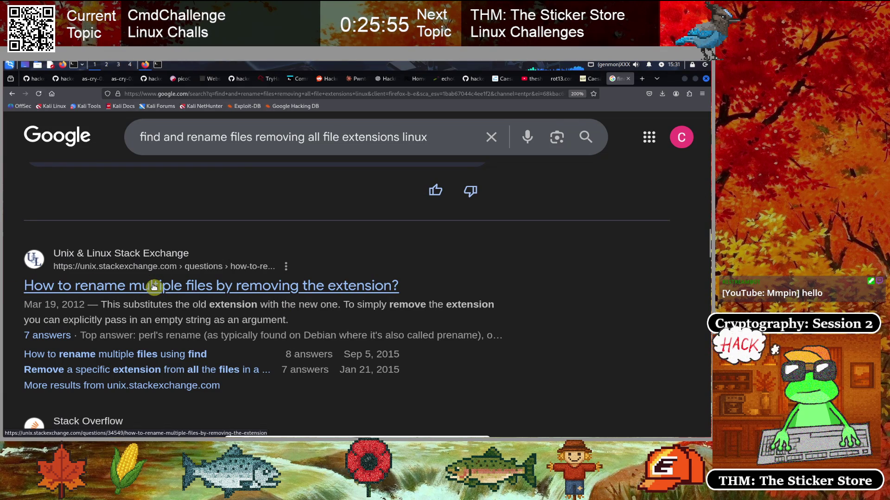
- Open the Stack Exchange result in a new tab and view it
right_click(271, 286)
left_click(297, 292)
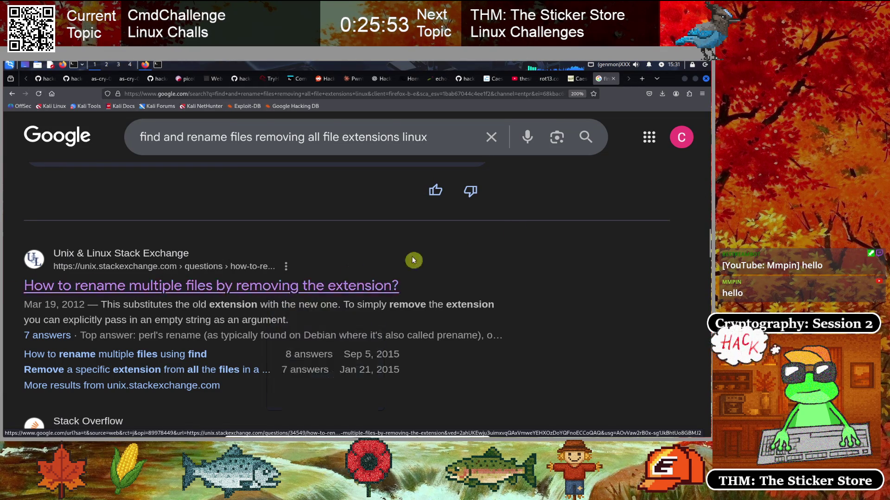
left_click(608, 81)
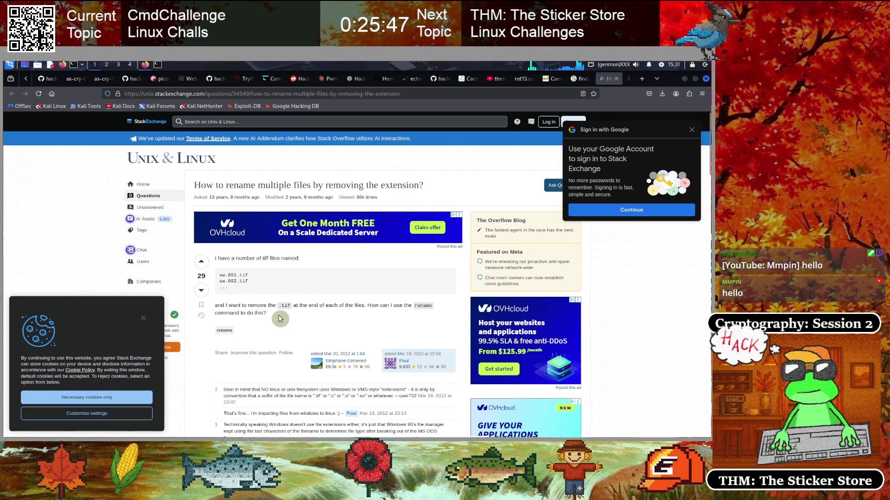
- Close the Google sign-in and cookie pop-ups and zoom the page to 133%
left_click(689, 134)
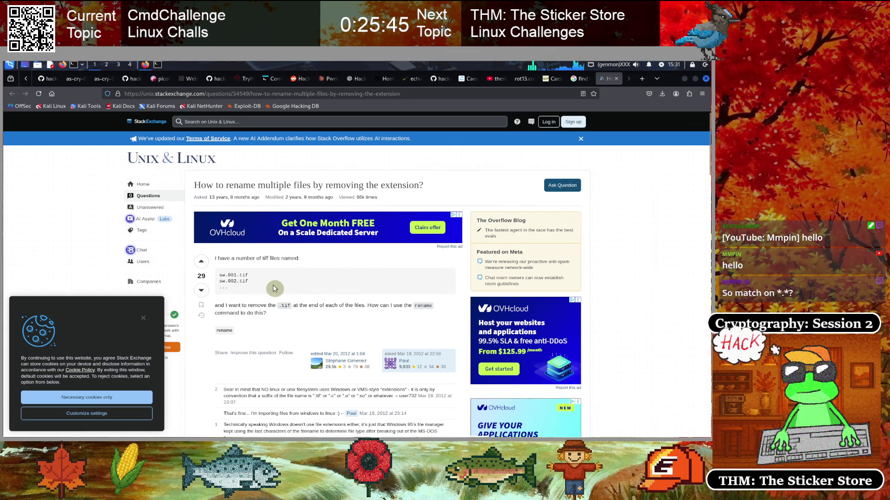
key("ctrl+plus")
key("ctrl+plus")
key("ctrl+plus")
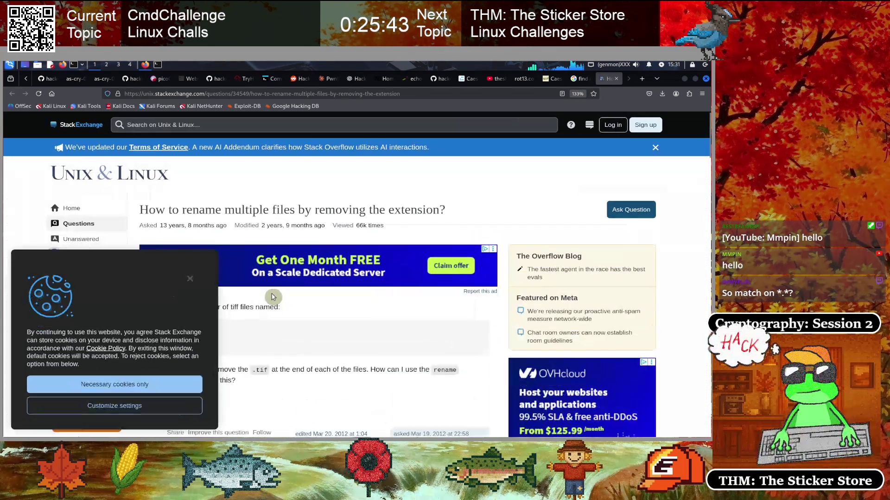
left_click(190, 279)
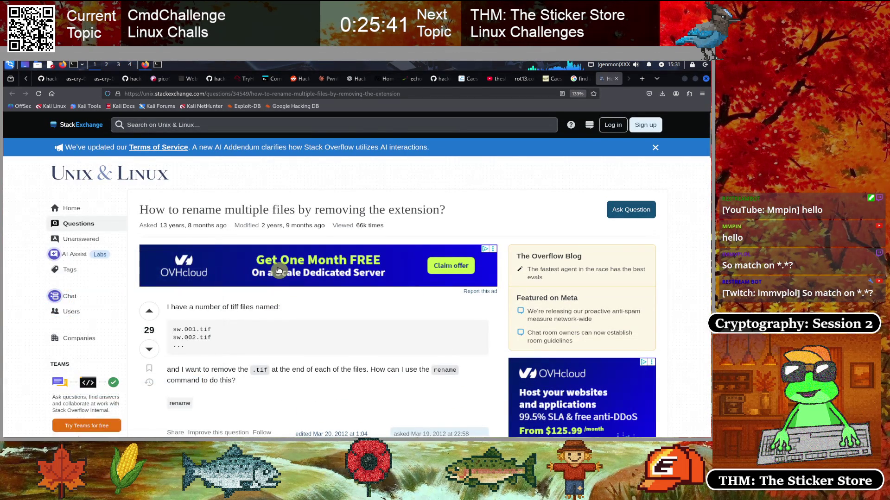
scroll(349, 298, "down", 3)
scroll(343, 298, "up", 2)
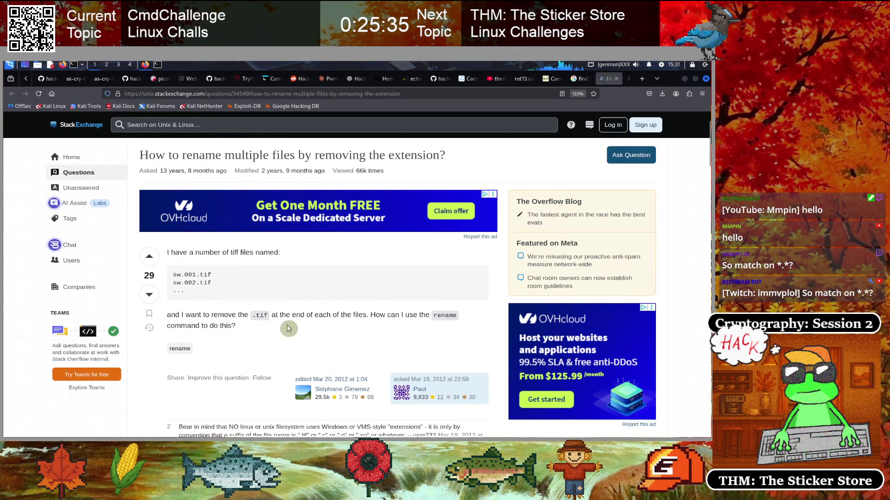
scroll(288, 329, "down", 8)
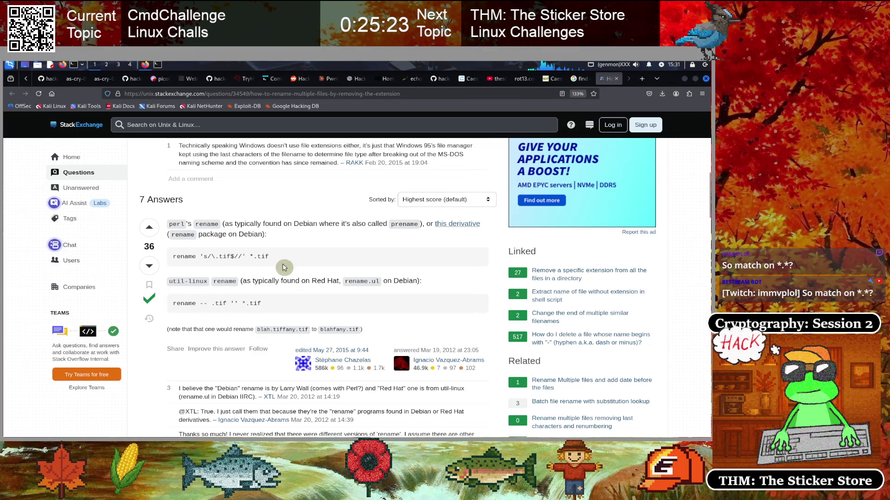
scroll(280, 263, "down", 5)
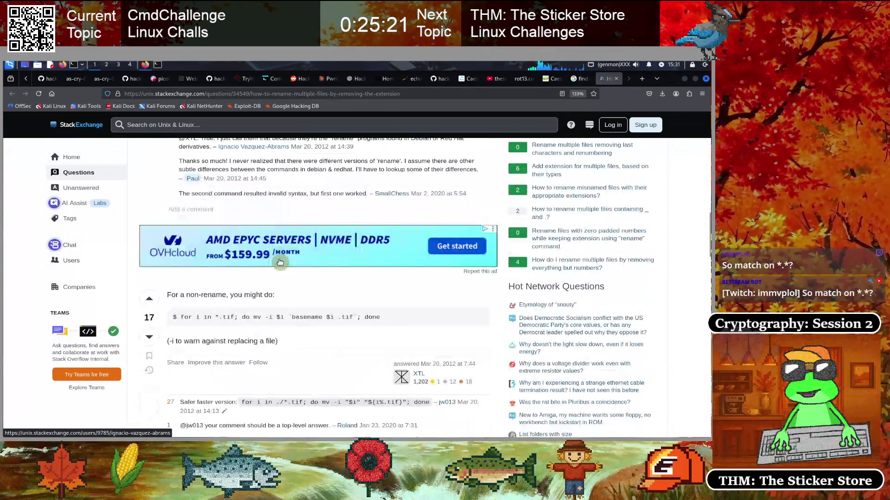
scroll(280, 262, "down", 1)
scroll(280, 261, "down", 1)
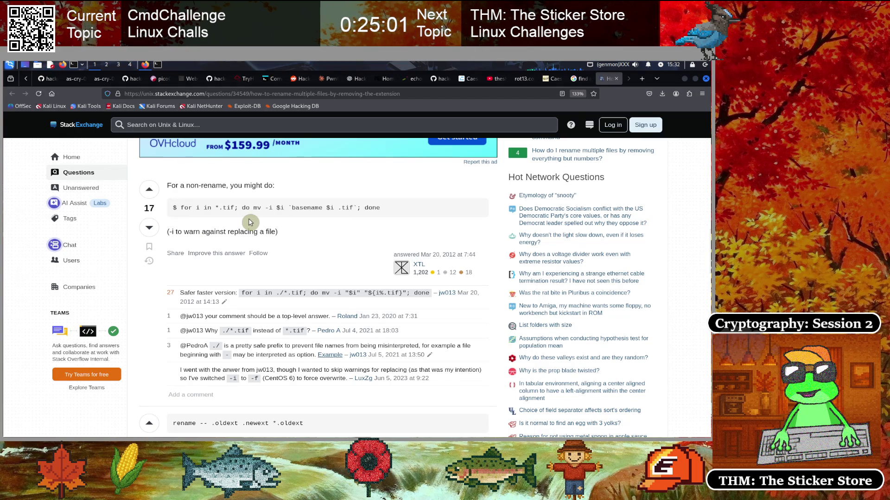
- Select the for-loop mv command in an answer and read through the remaining answers
mouse_move(180, 208)
left_mouse_down()
mouse_move(332, 207)
mouse_move(340, 245)
left_mouse_up()
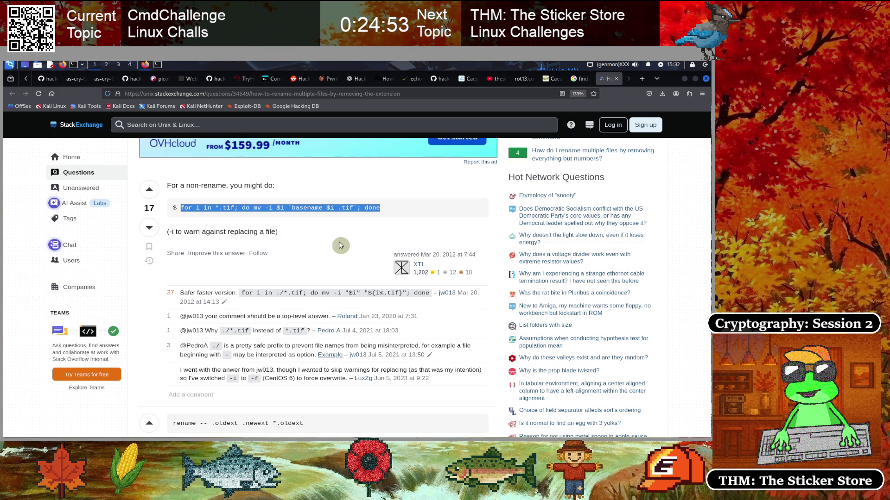
scroll(331, 259, "down", 2)
scroll(331, 260, "down", 2)
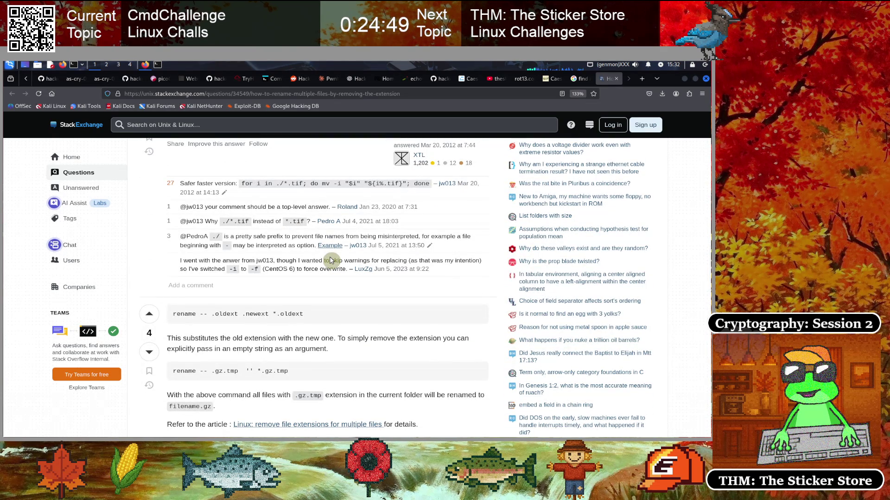
scroll(331, 260, "down", 6)
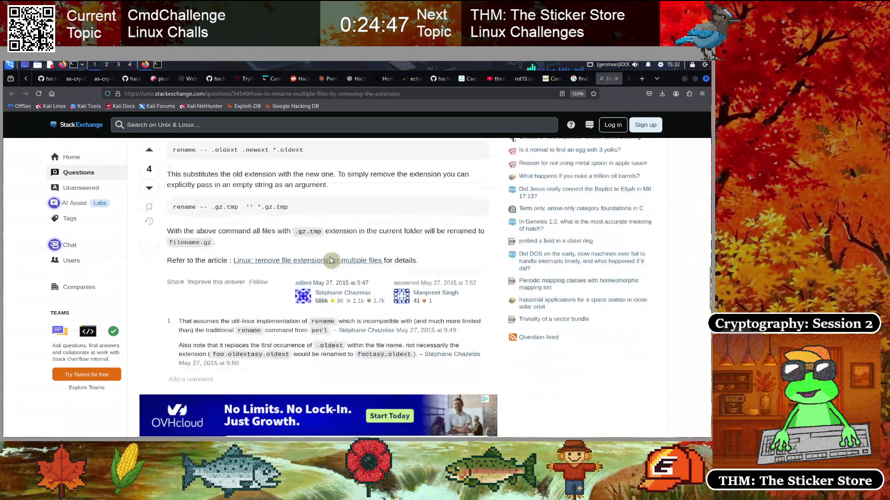
scroll(331, 260, "down", 7)
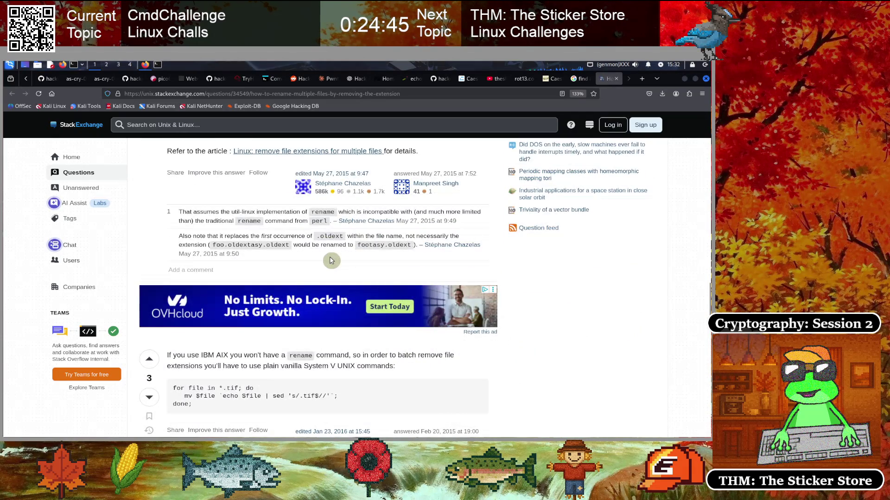
scroll(330, 257, "up", 20)
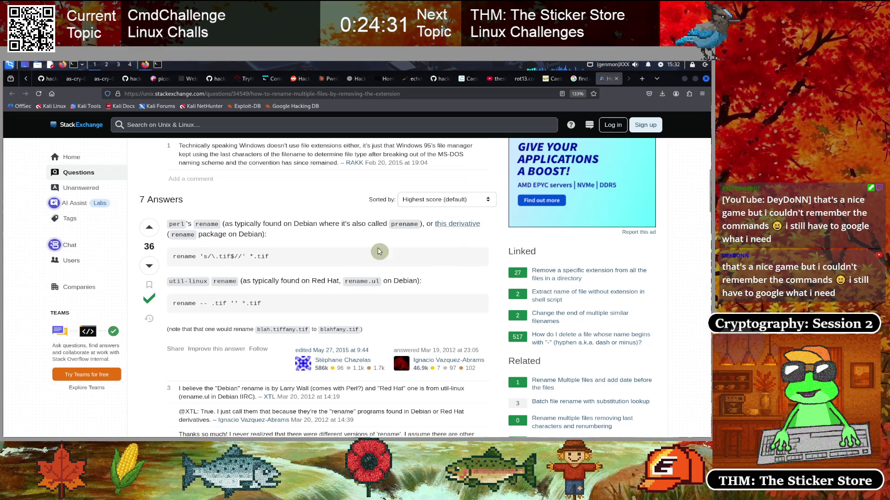
scroll(319, 312, "up", 10)
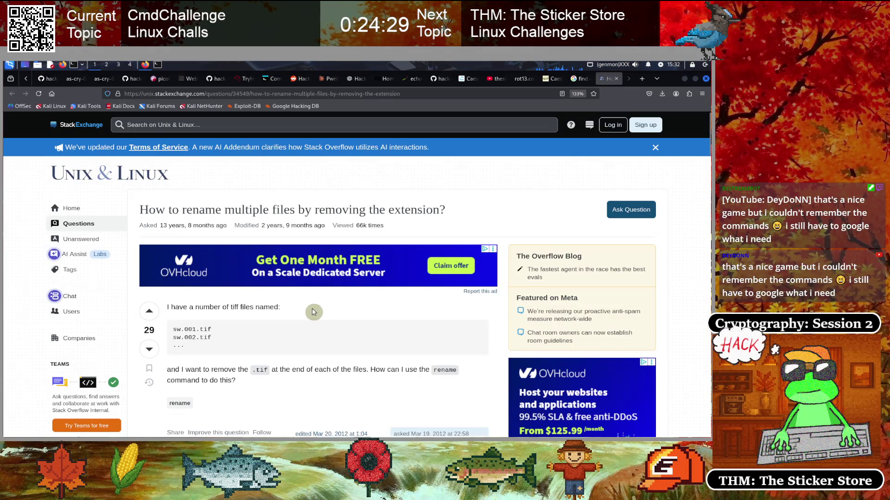
scroll(318, 313, "down", 3)
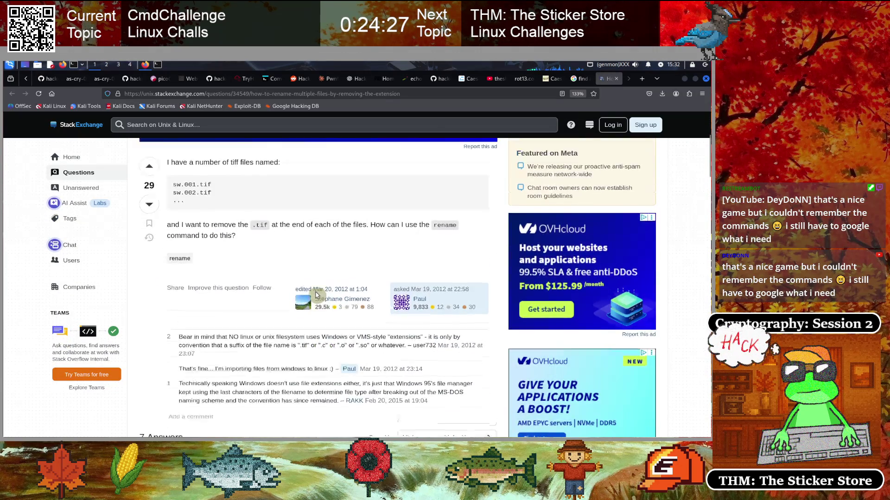
scroll(317, 295, "up", 3)
scroll(319, 311, "down", 1)
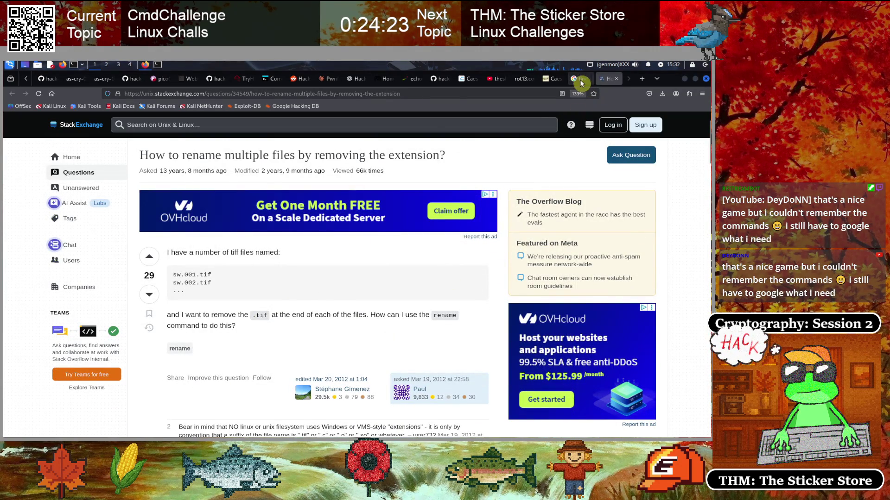
left_click(269, 79)
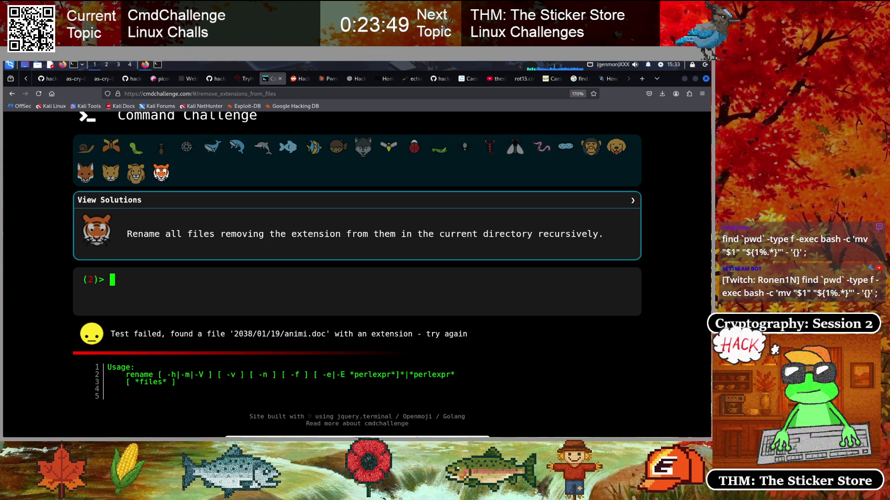
- Bring the local Kali terminal window to the front
left_click(157, 64)
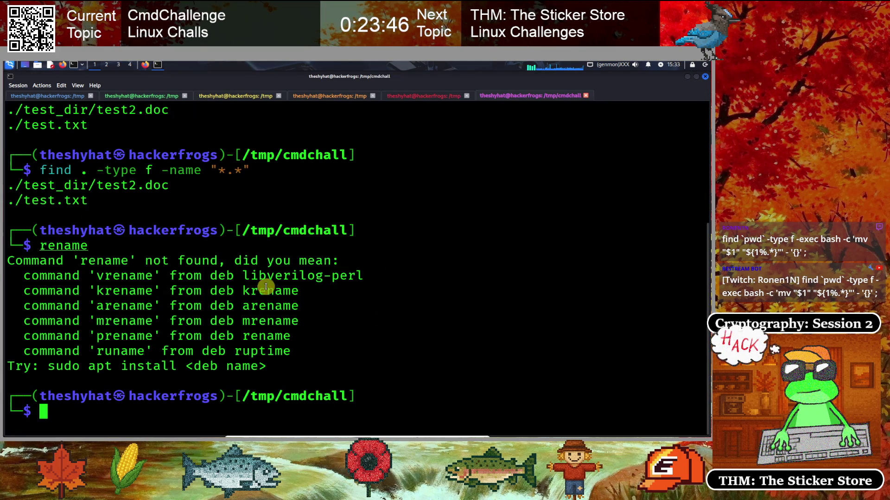
- Browse earlier shell history in another terminal session, typing st.x
left_click(126, 98)
key("Up")
key("Up")
key("Left")
key("Left")
key("Left")
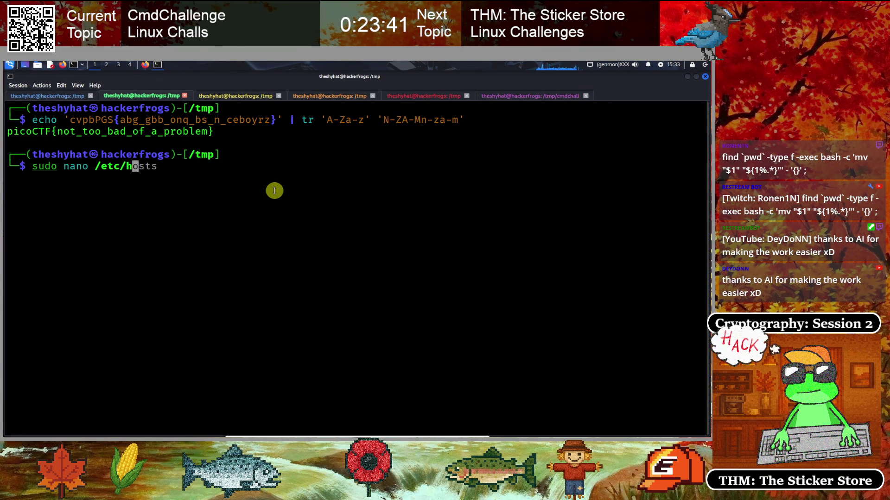
key("Down")
key("Down")
key("Up")
key("Up")
type("st.x")
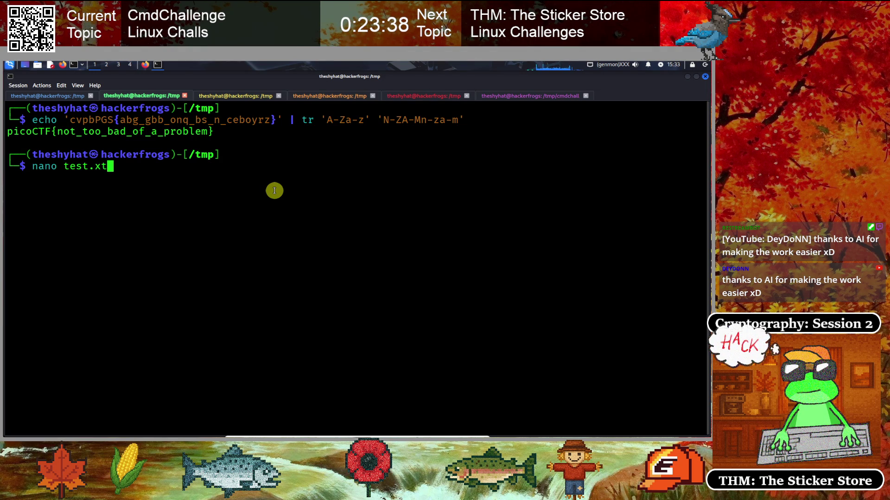
- Cycle through the terminal tabs to the /tmp/cmdchall session and clear its screen
left_click(503, 96)
left_click(407, 95)
left_click(343, 96)
left_click(239, 96)
left_click(158, 96)
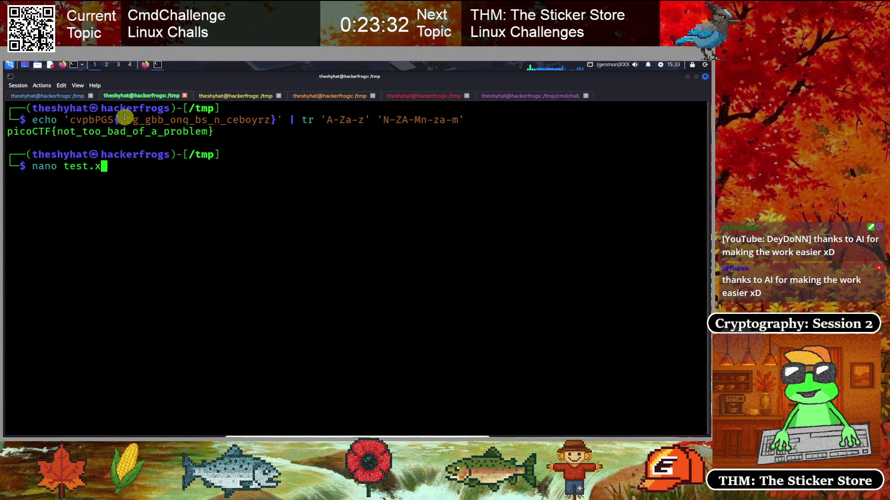
left_click(44, 96)
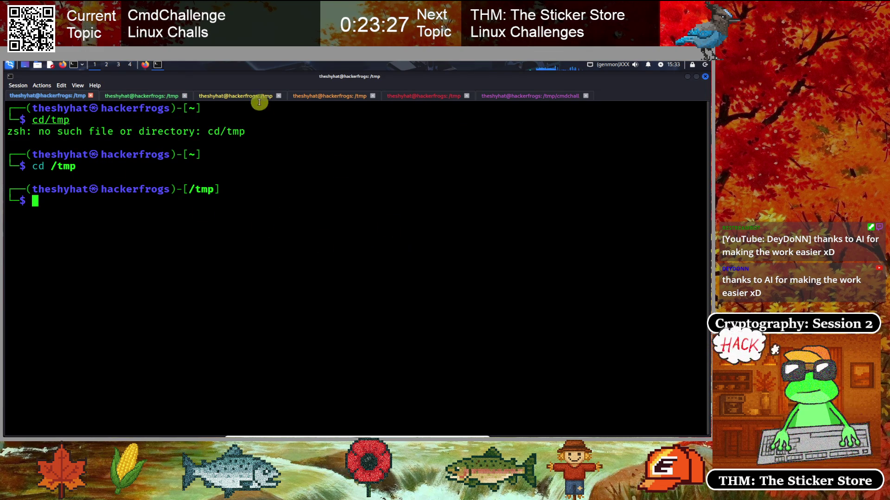
left_click(139, 96)
left_click(223, 96)
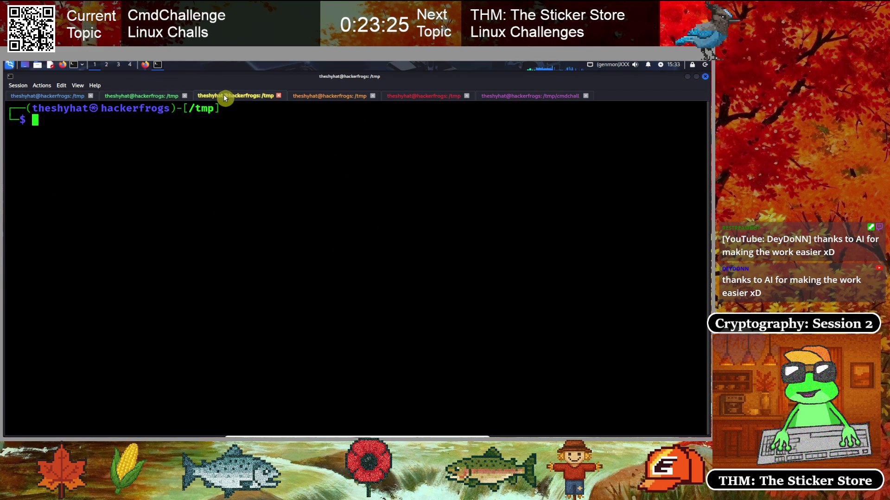
left_click(332, 100)
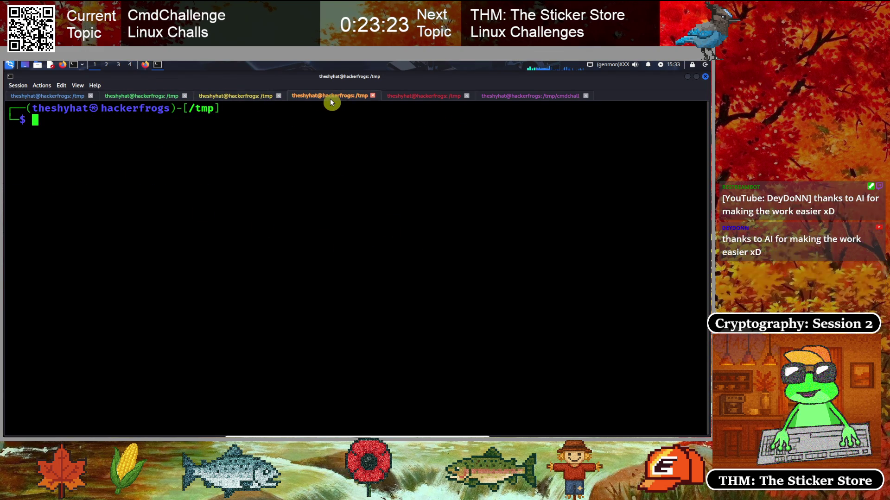
left_click(424, 100)
left_click(503, 100)
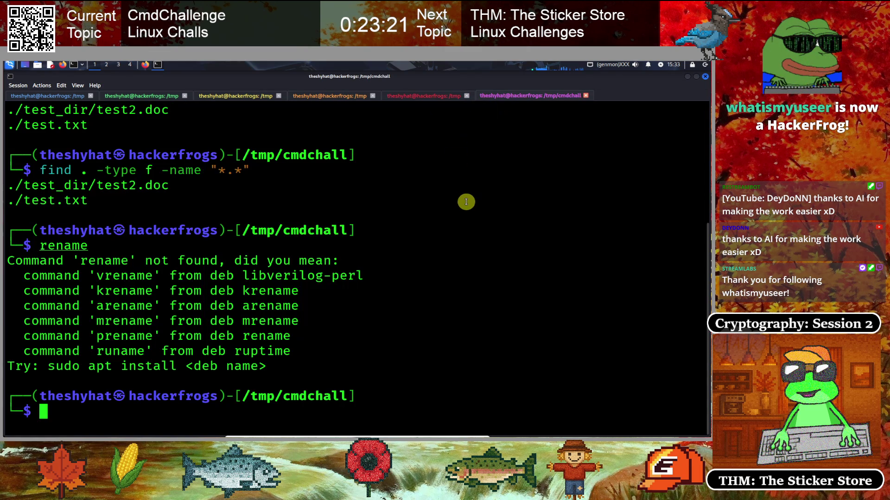
type("clear")
key("Return")
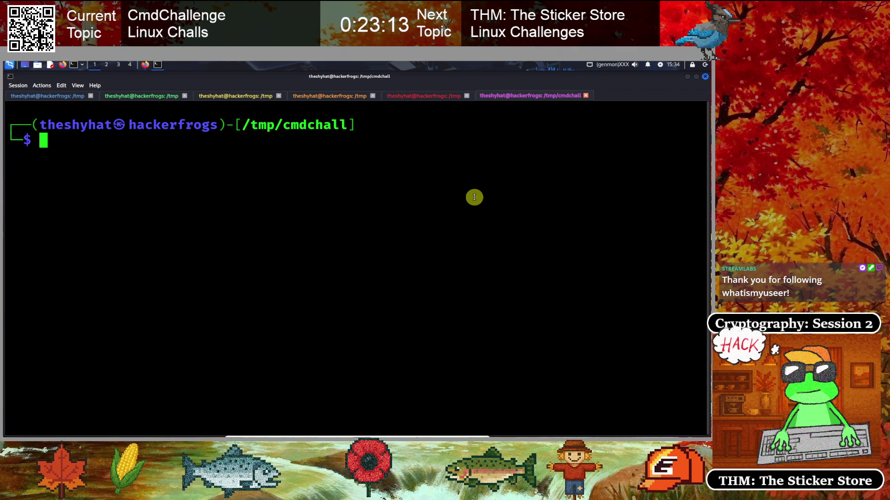
- List /tmp/cmdchall and enter find `pwd` -type f -exec bash -c 'mv "$1" "${1%.*}"' - '{}' ;
type("ls")
key("Return")
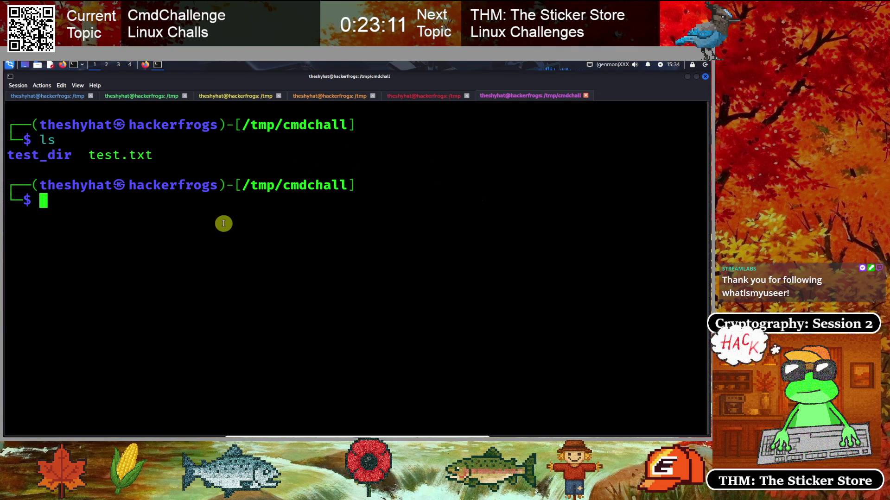
type("find `pwd` -type f -exec bash -c 'mv \"$1\" \"${1%.*}\"' - '{}' ;")
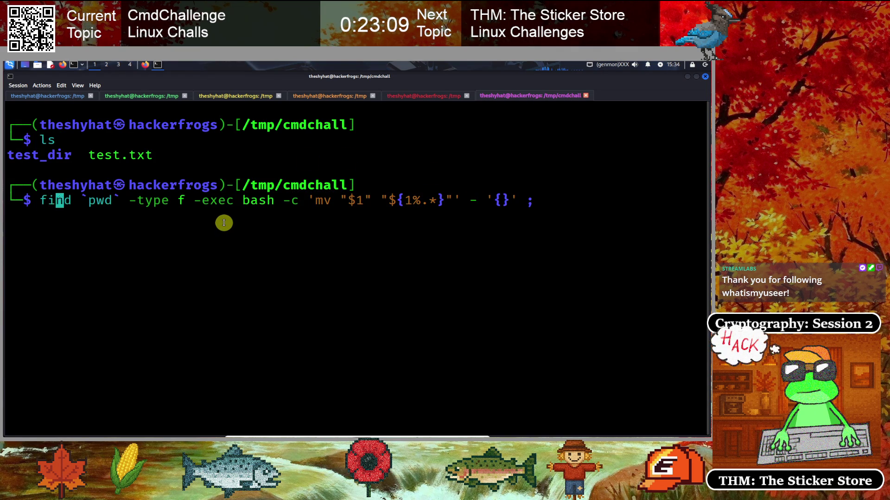
key("Right")
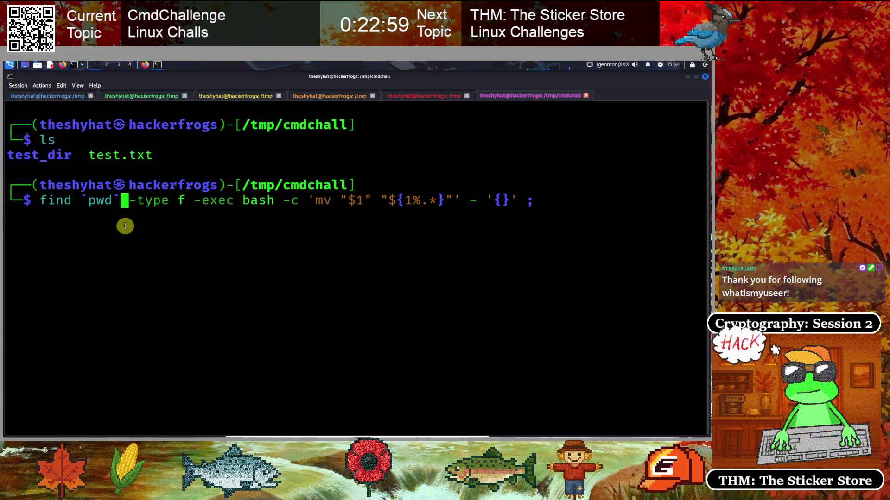
key("Right")
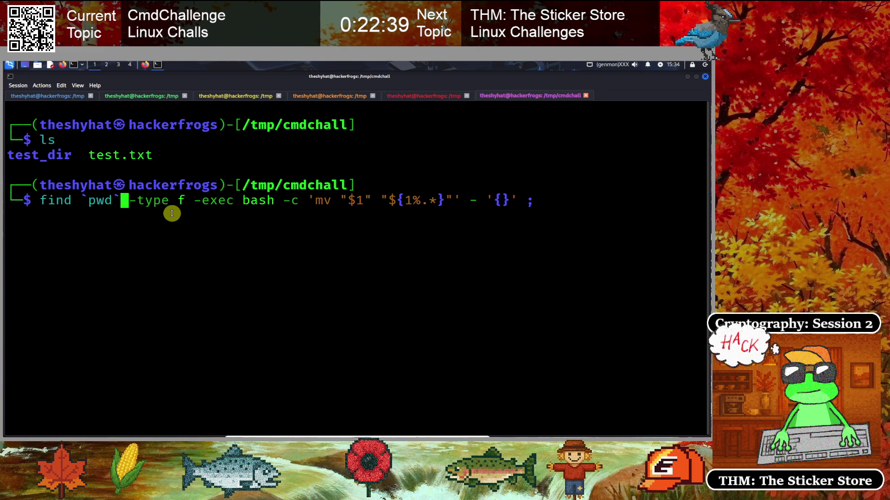
- Insert -name "*.*" before -exec and run it, failing with missing argument to -exec
key("Right")
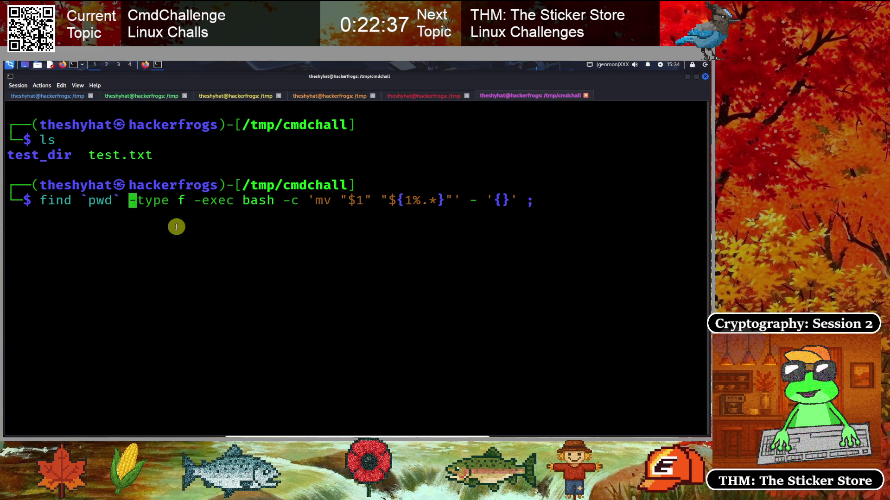
key("Right")
key("Right")
key("Right")
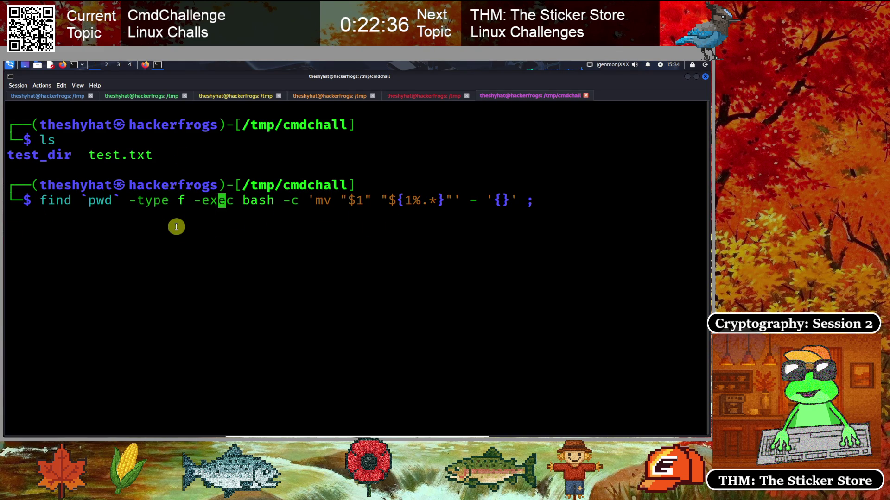
key("ctrl+Left")
key("ctrl+Left")
key("ctrl+Left")
key("Left")
key("ctrl+Right")
key("ctrl+Right")
key("Right")
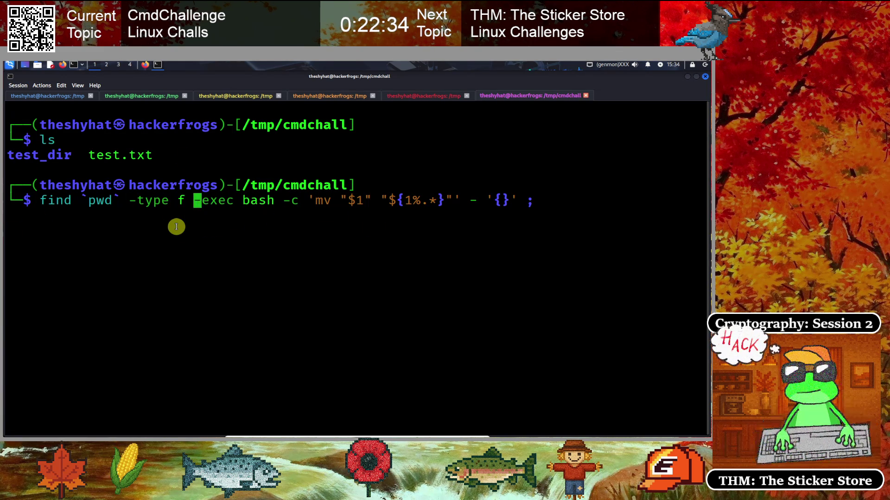
type("-")
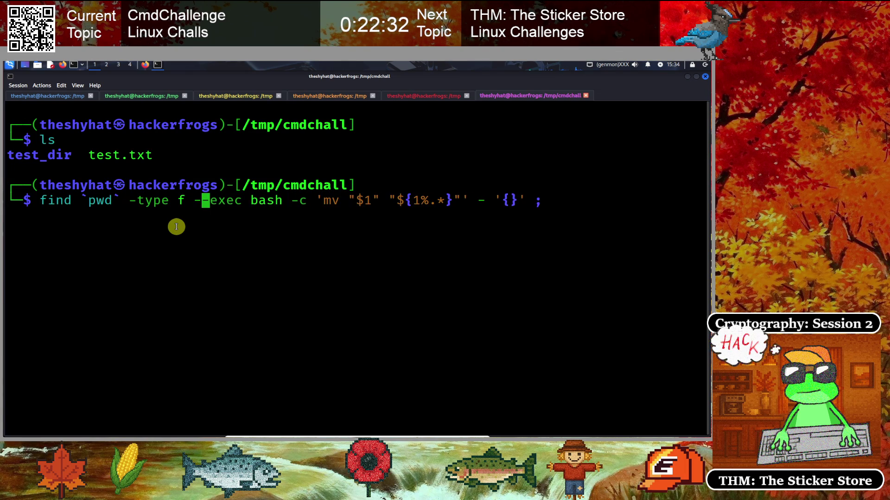
type("name \"\"")
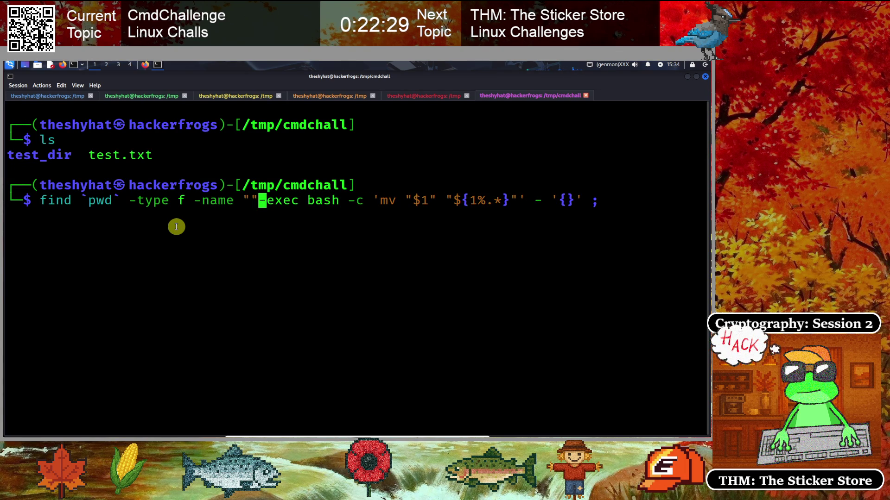
type("*.*")
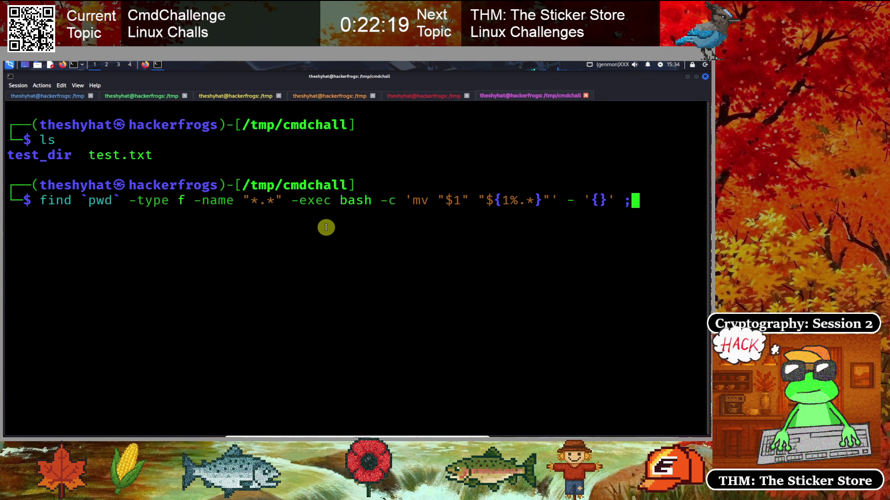
key("Return")
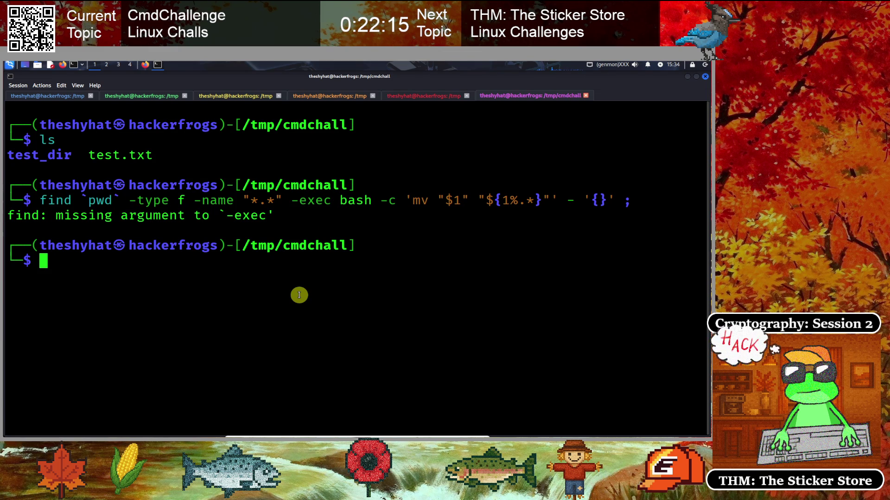
- Recall the find command, escape the final semicolon as \; and run it
key("Up")
key("Left")
key("Left")
key("Left")
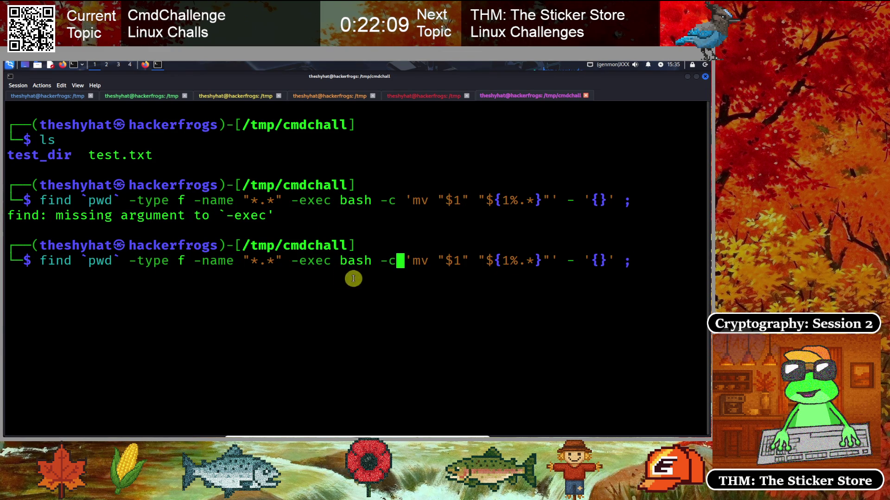
key("Left")
key("Left")
key("Left")
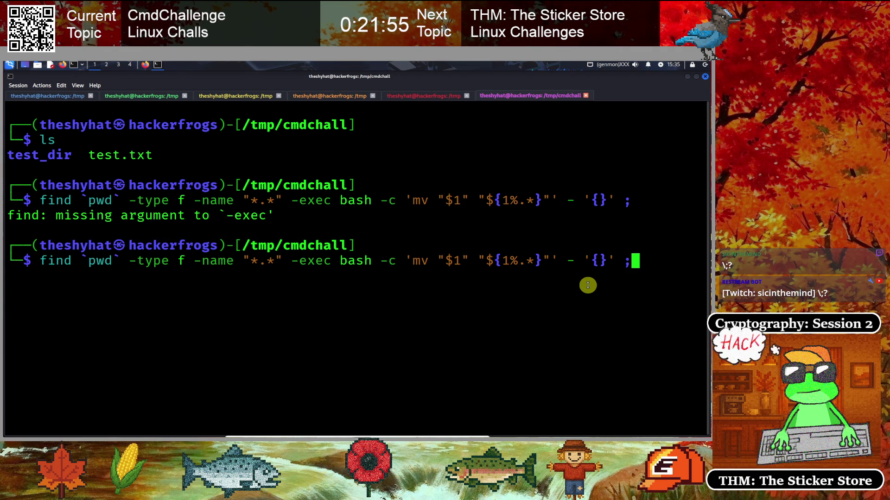
type("\\")
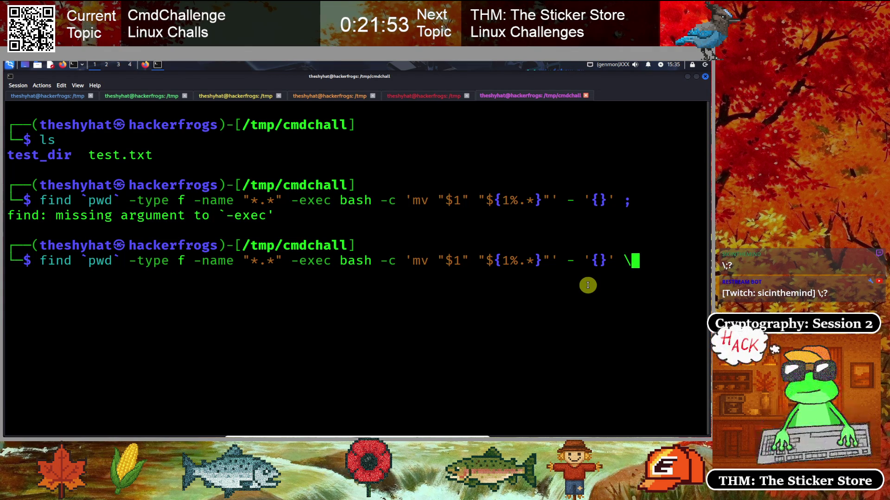
key("End")
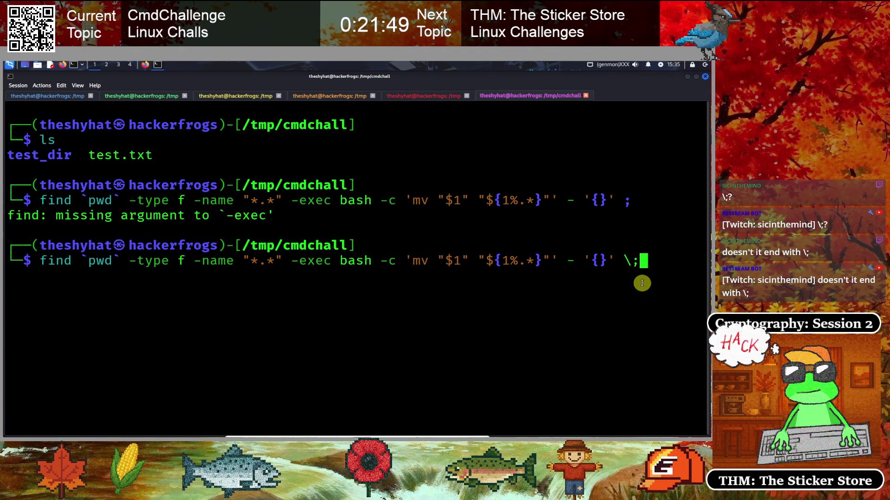
left_click(519, 288)
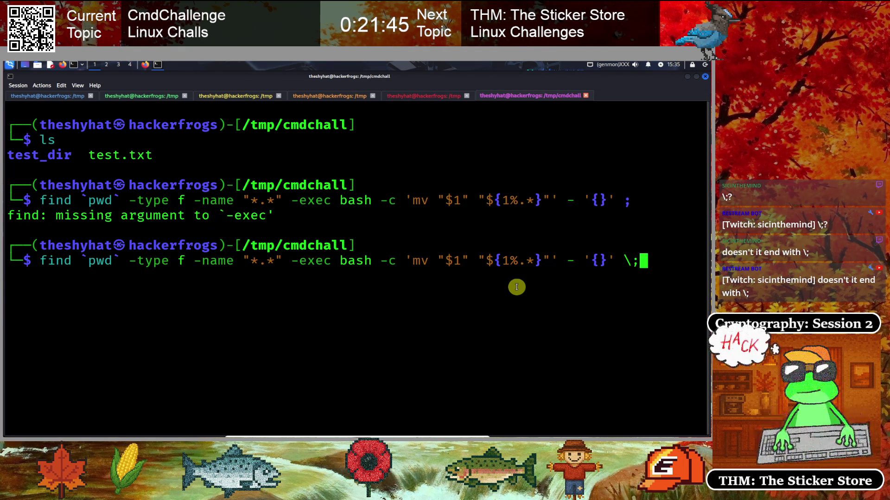
key("Return")
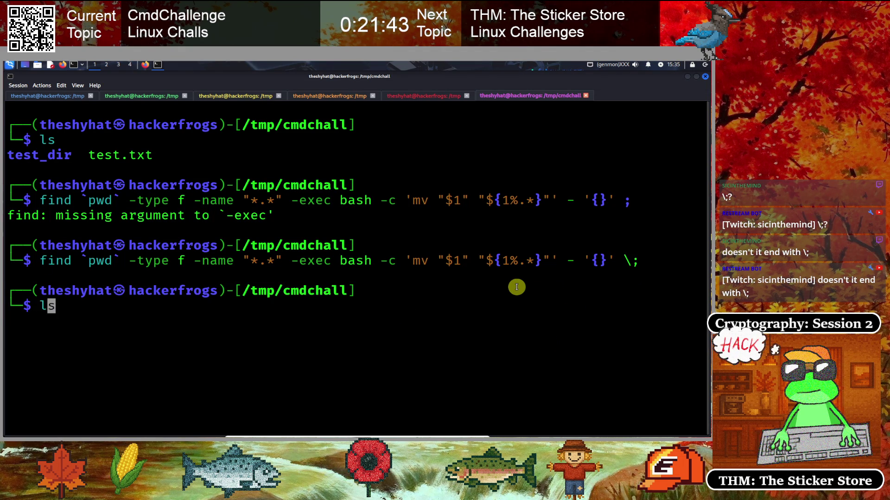
- List /tmp/cmdchall and test_dir to confirm test, test2 and test3 lost extensions, then select the command
type("ls")
key("Return")
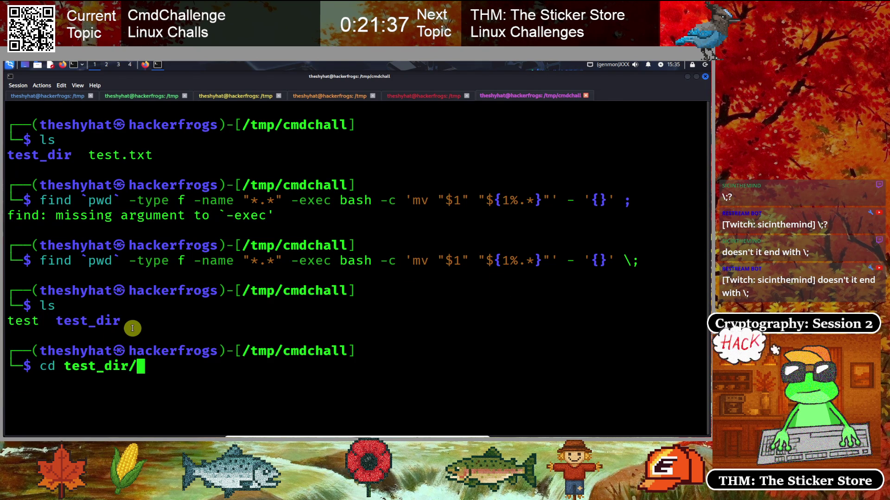
key("BackSpace")
key("Return")
type("ls")
key("Return")
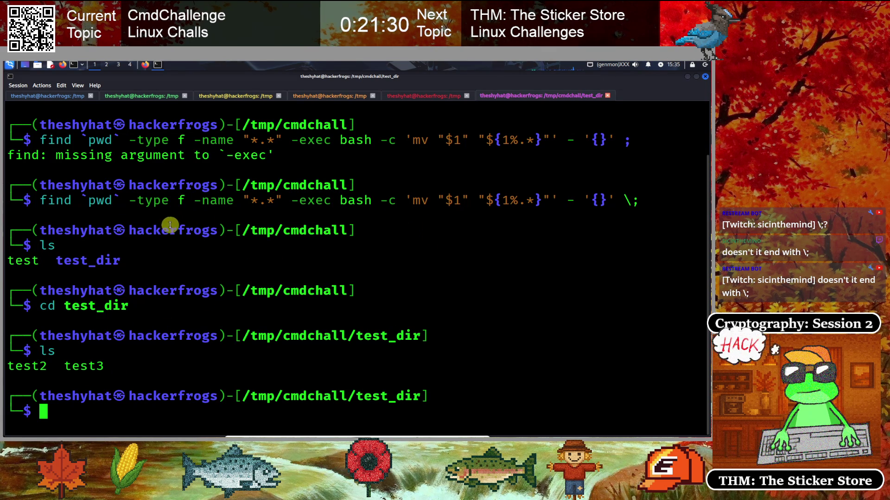
mouse_move(41, 200)
left_mouse_down()
mouse_move(505, 209)
mouse_move(639, 200)
left_mouse_up()
right_click(169, 200)
left_click(189, 206)
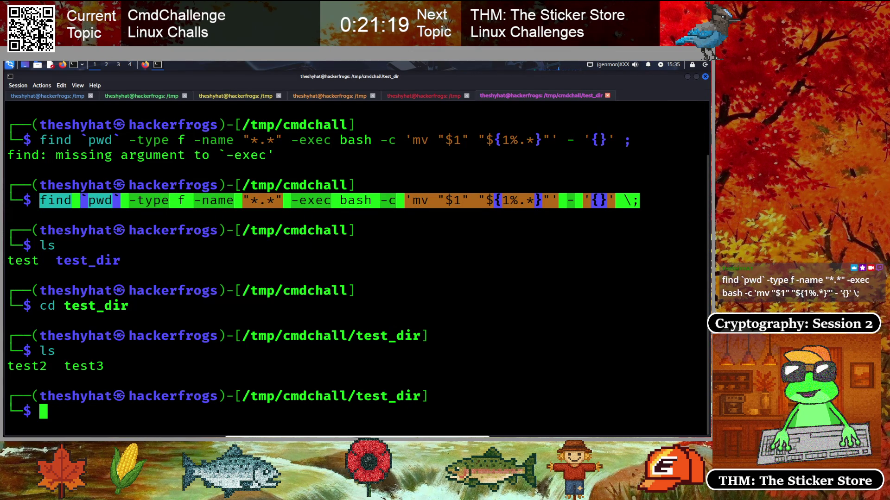
left_click(520, 309)
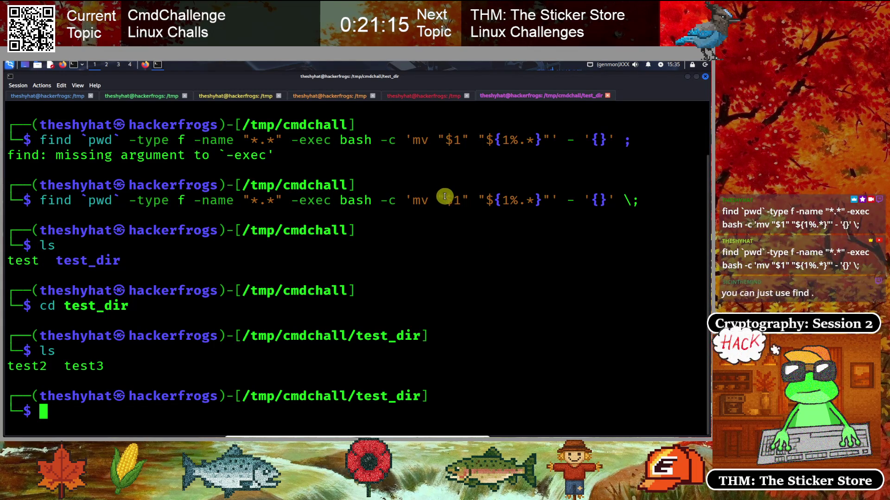
left_click(457, 218)
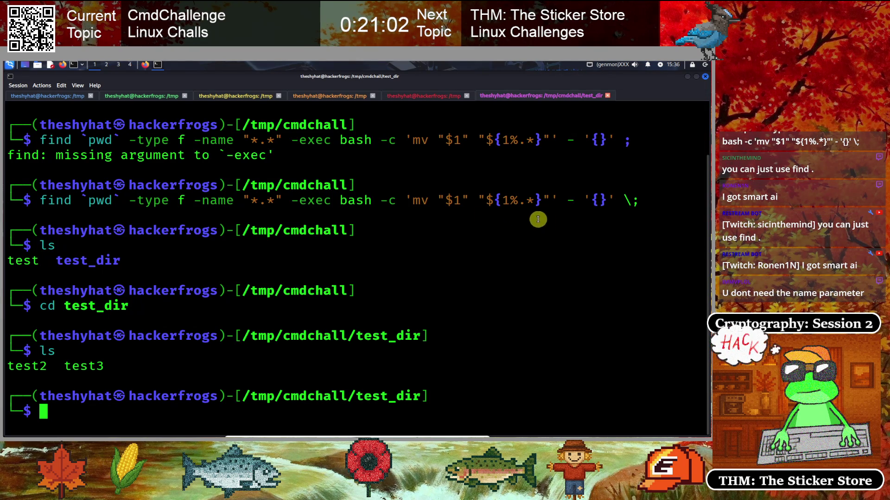
left_click_drag(579, 200, 565, 200)
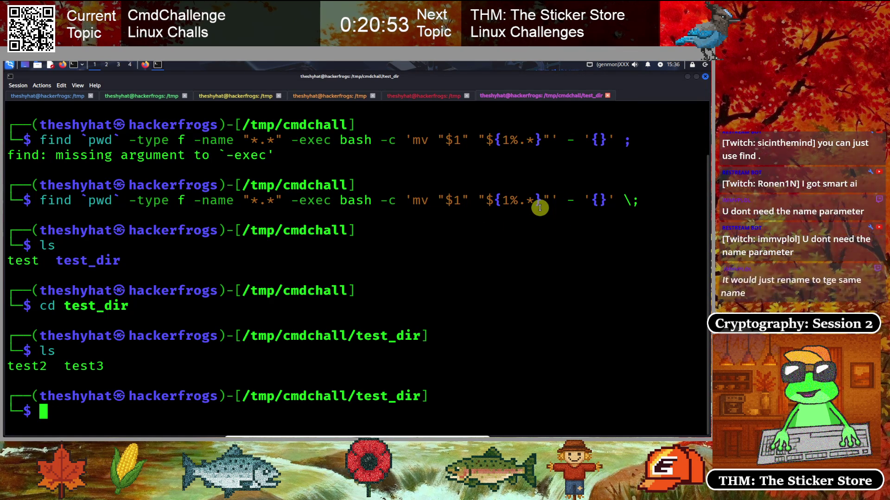
left_click_drag(407, 200, 614, 198)
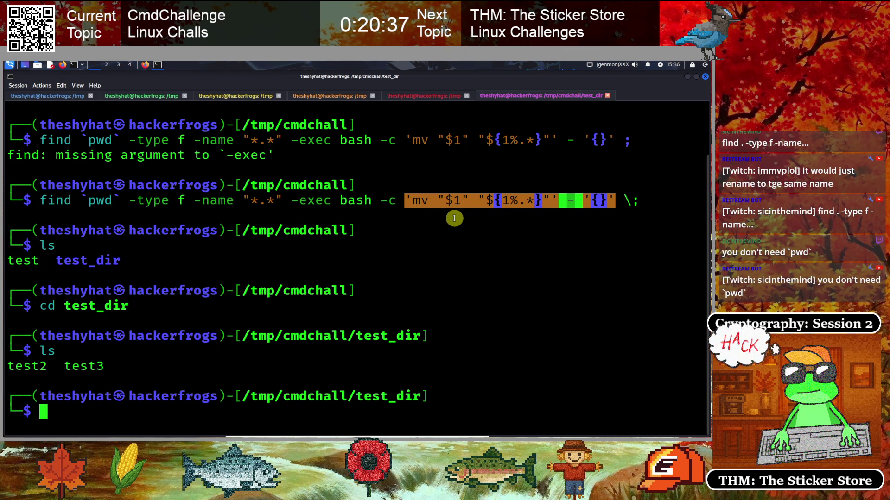
left_click(389, 225)
left_click_drag(40, 201, 642, 199)
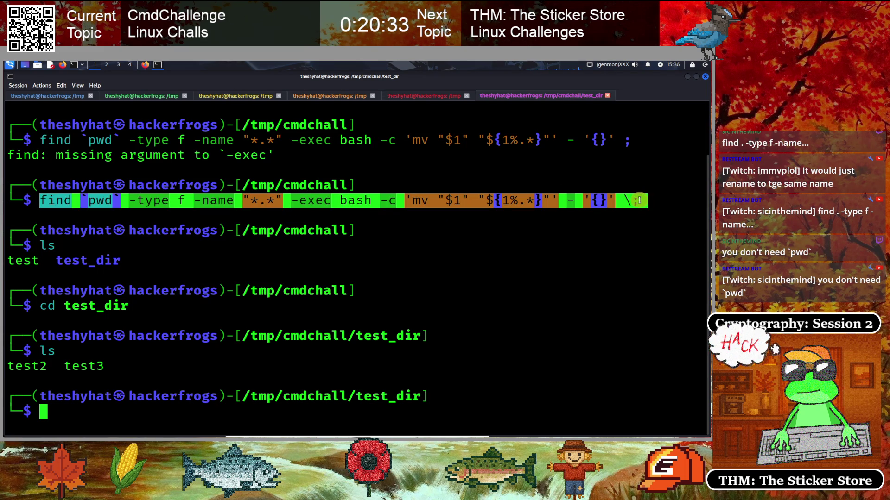
right_click(603, 200)
left_click(611, 206)
left_click(486, 250)
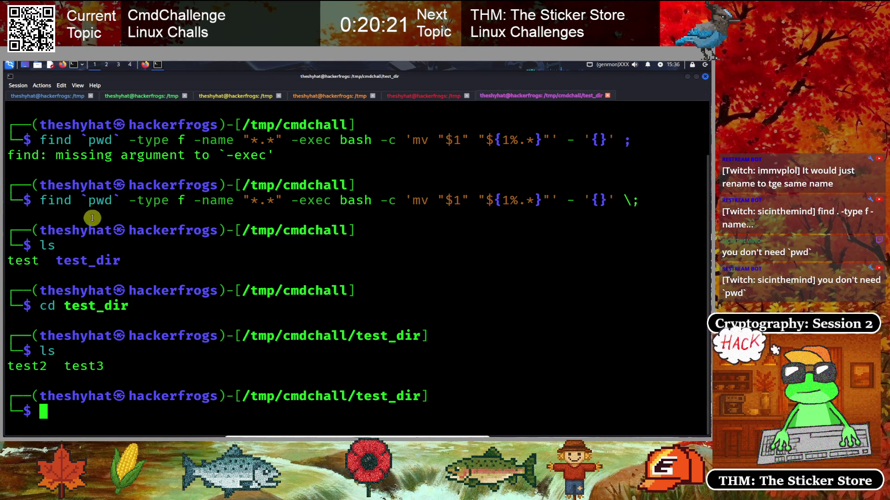
left_click(145, 64)
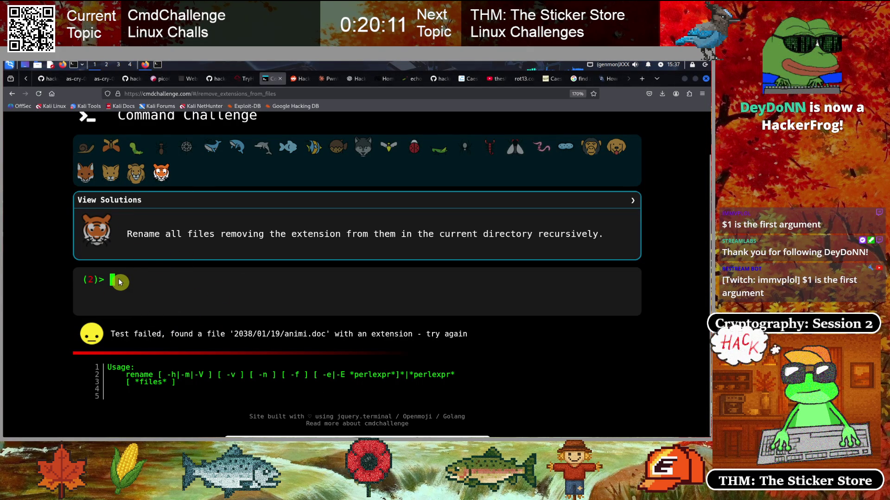
- Paste and submit the find -exec bash rename in CmdChallenge, which is accepted as correct
key("ctrl+v")
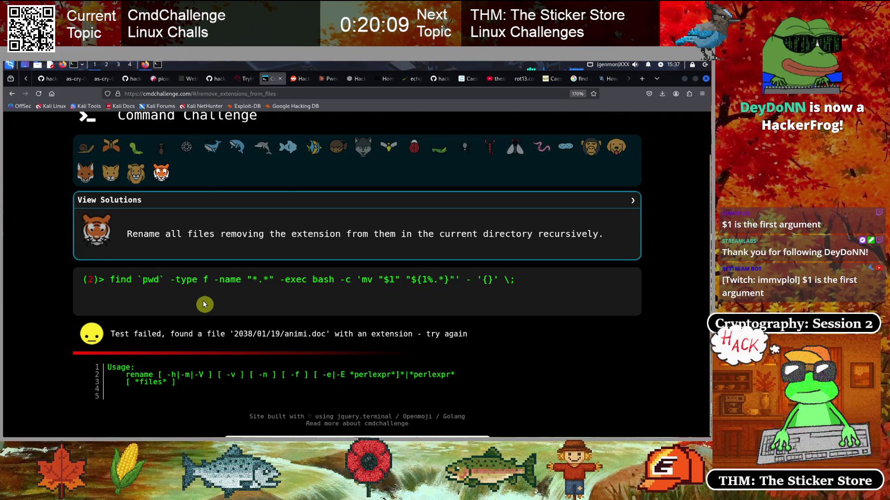
key("Return")
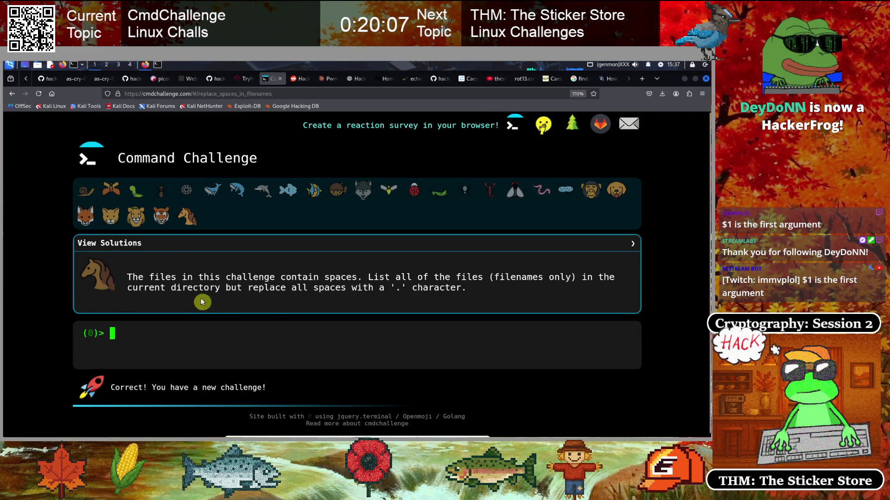
left_click(160, 217)
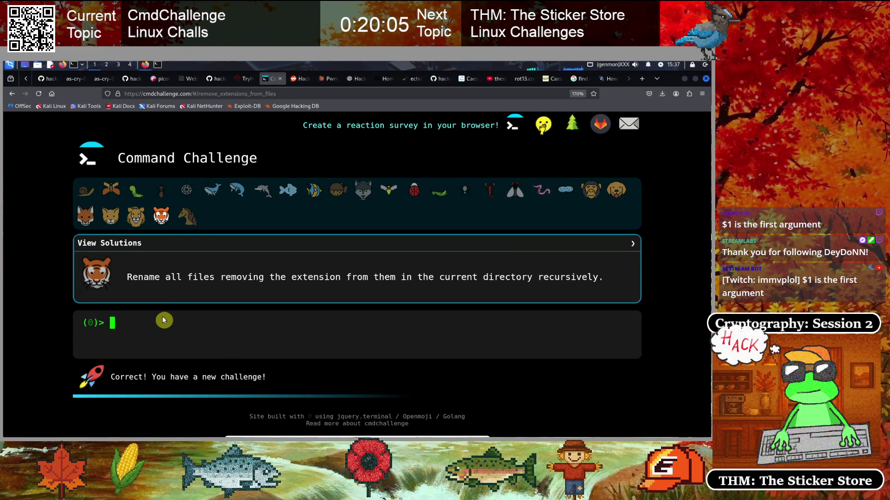
- Paste the command again, replace `pwd` with . and submit it
key("ctrl+v")
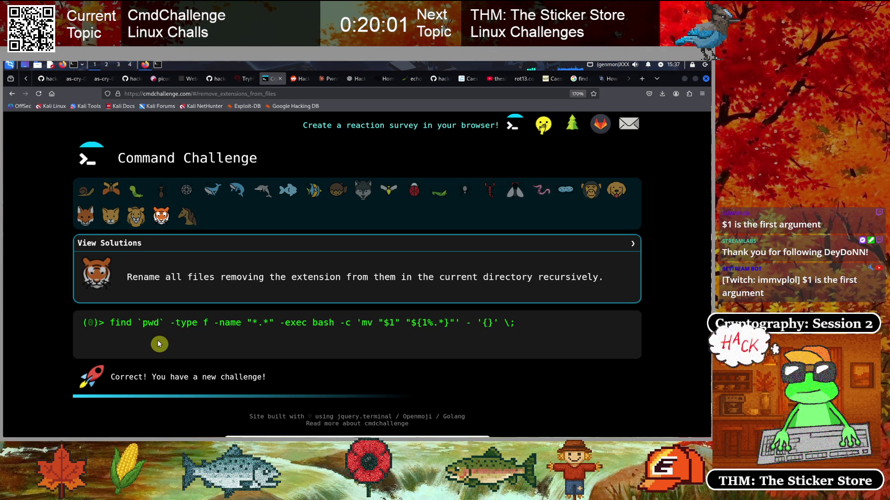
key("Left")
key("Left")
key("Left")
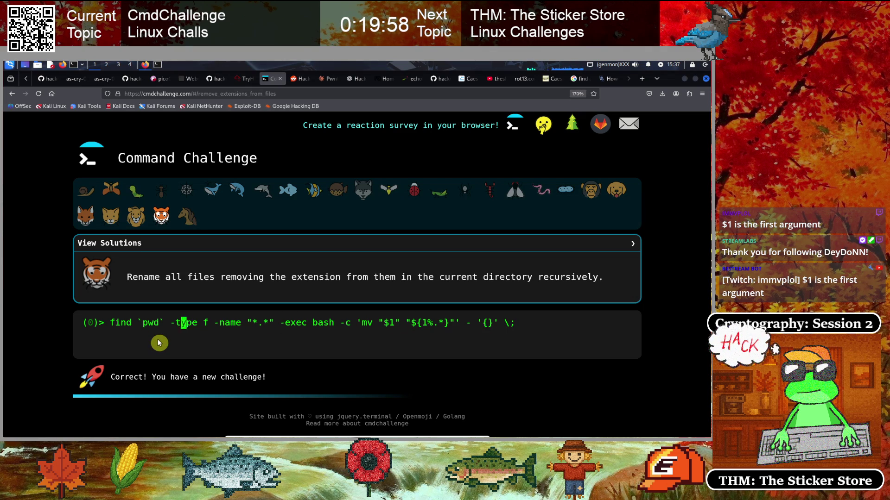
key("Delete")
key("Delete")
key("Delete")
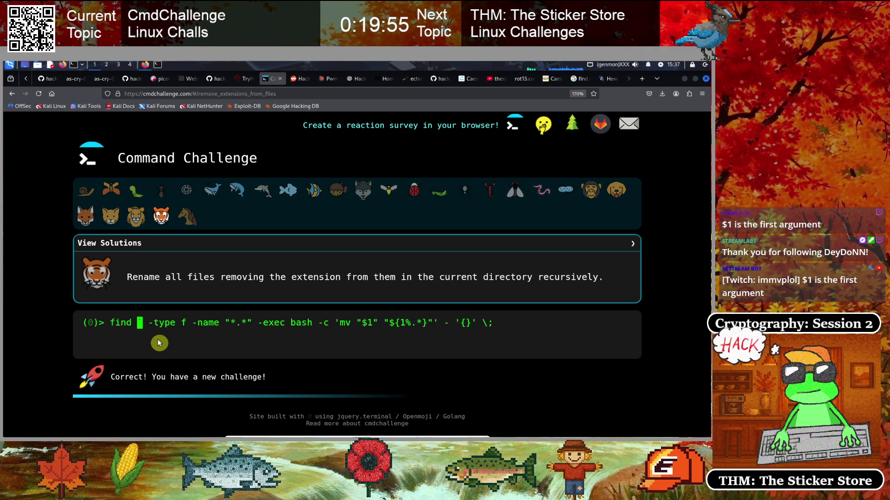
key("Delete")
type(".")
key("End")
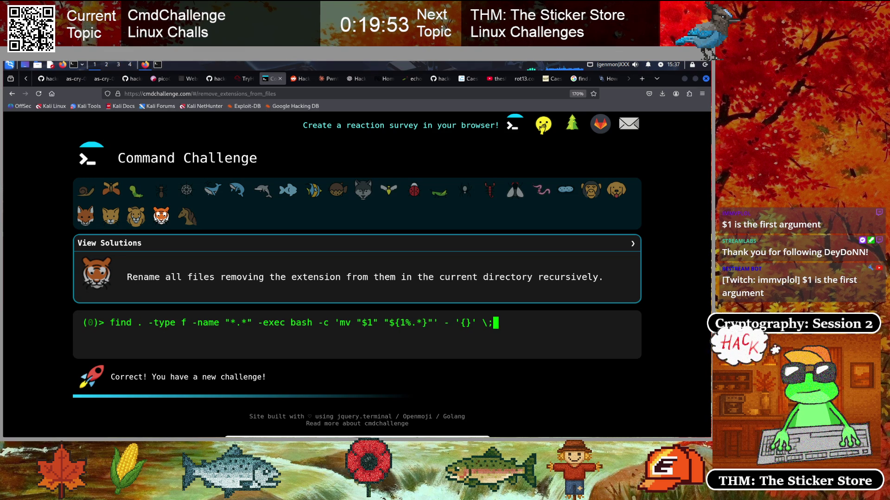
key("Return")
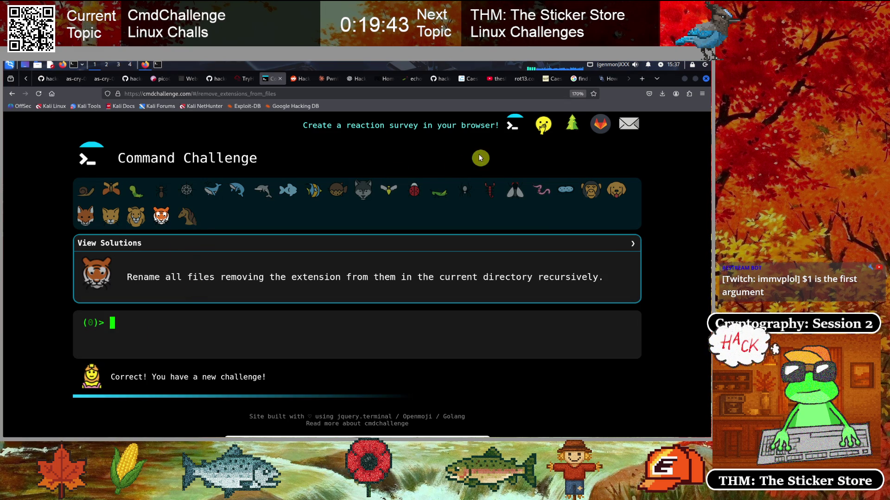
- Load explainshell.com in the Unix & Linux Stack Exchange tab
left_click(609, 79)
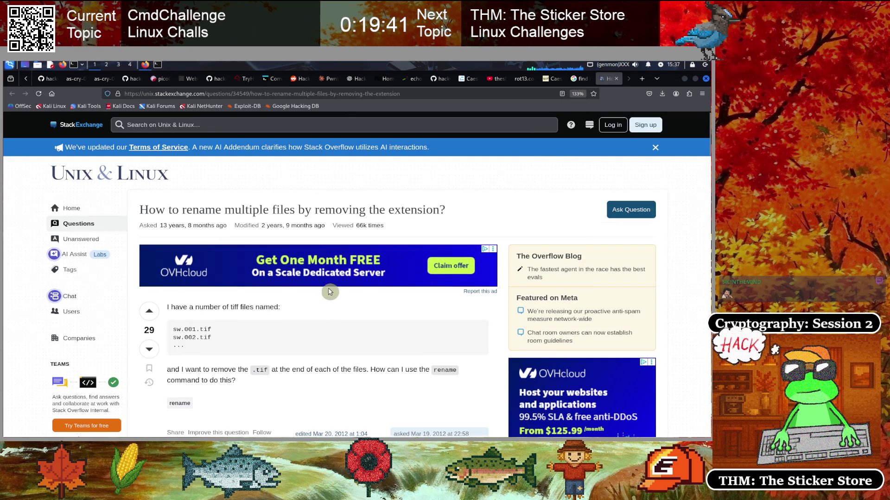
left_click(288, 97)
key("BackSpace")
type("explainshell.com")
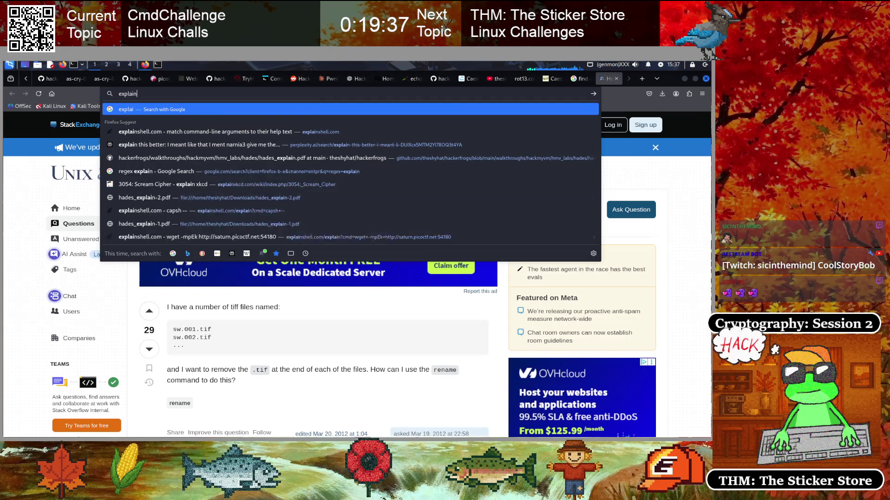
key("Return")
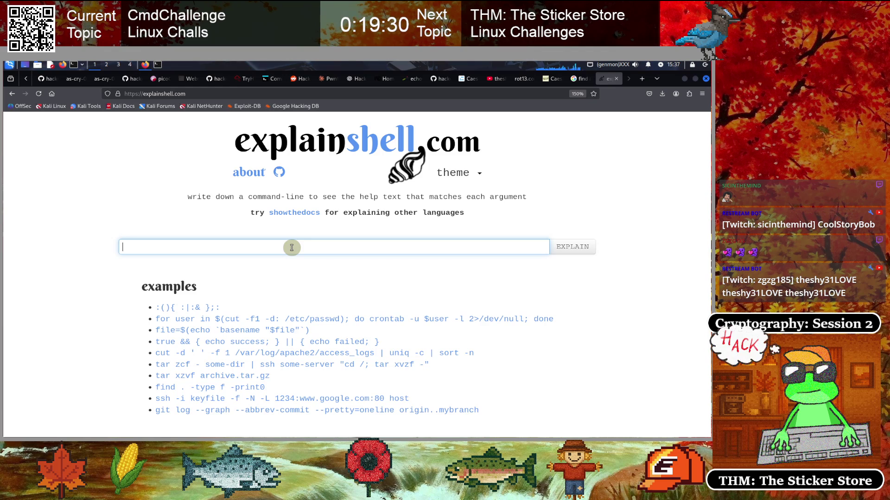
- Paste the find -exec bash -c rename command into explainshell and explain it
left_click(226, 245)
key("ctrl+v")
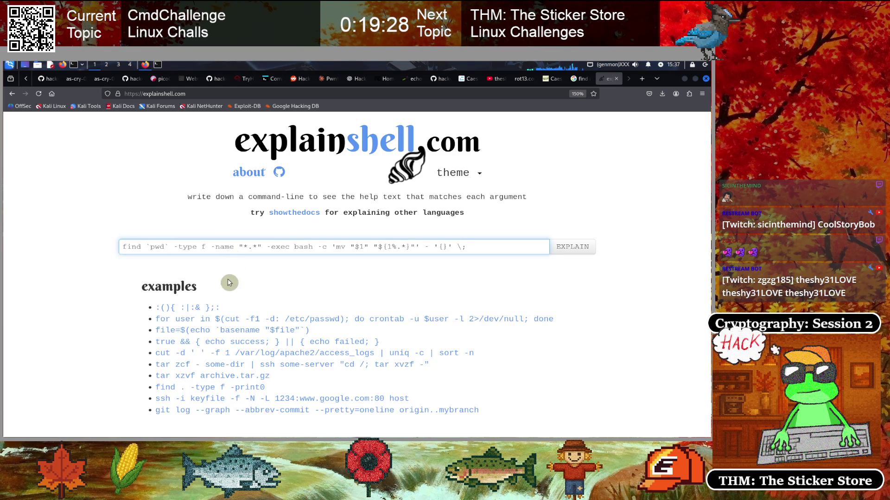
left_click(569, 245)
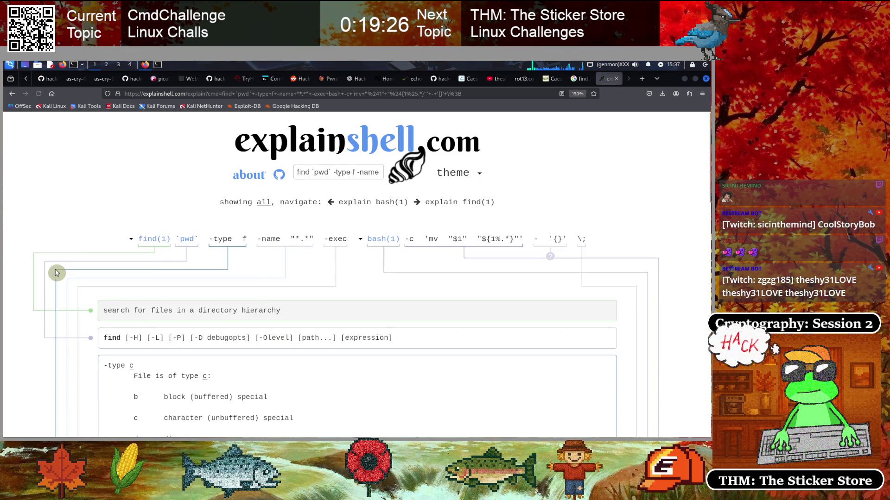
scroll(90, 246, "down", 2)
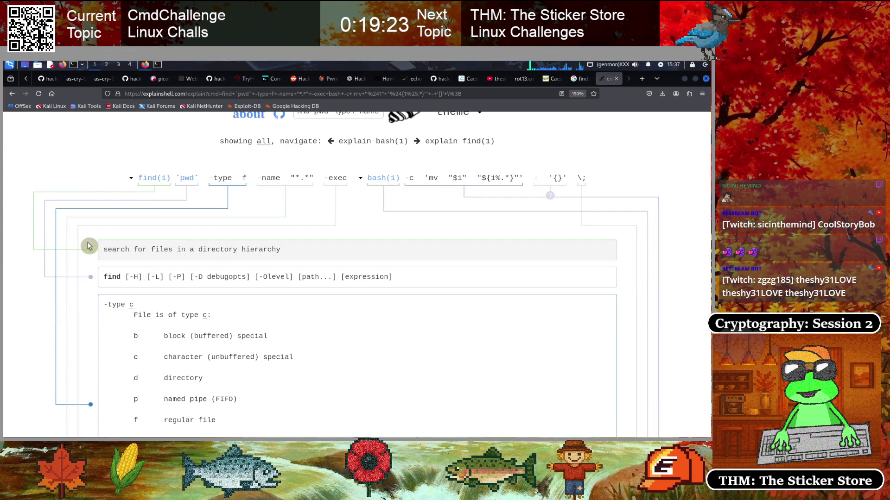
scroll(89, 245, "up", 1)
scroll(298, 231, "down", 3)
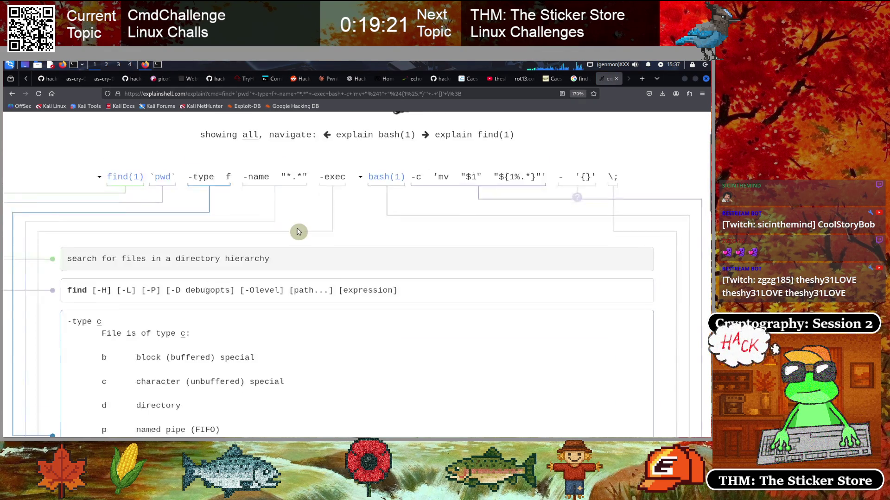
scroll(298, 230, "down", 10)
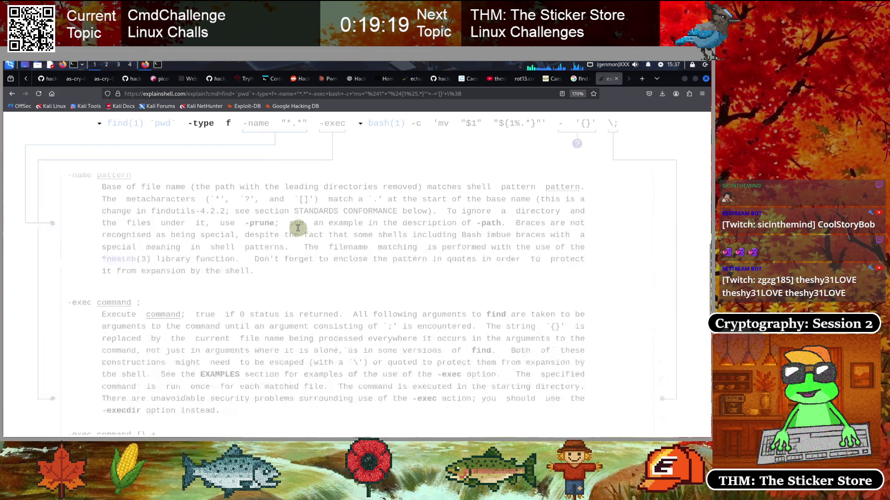
scroll(298, 227, "down", 10)
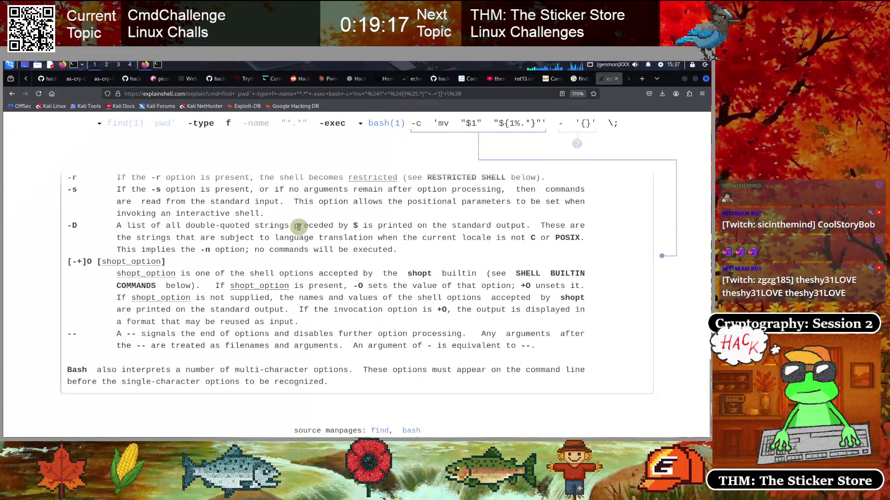
scroll(48, 326, "up", 5)
scroll(48, 326, "up", 3)
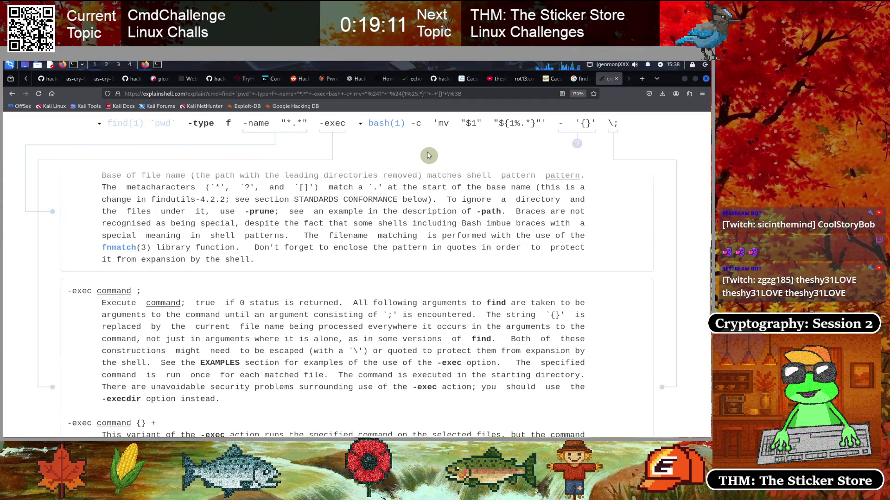
- Zoom to 133% and highlight the mv "$1" "${1%.*}" and bash -c parts
key("ctrl+minus")
key("ctrl+minus")
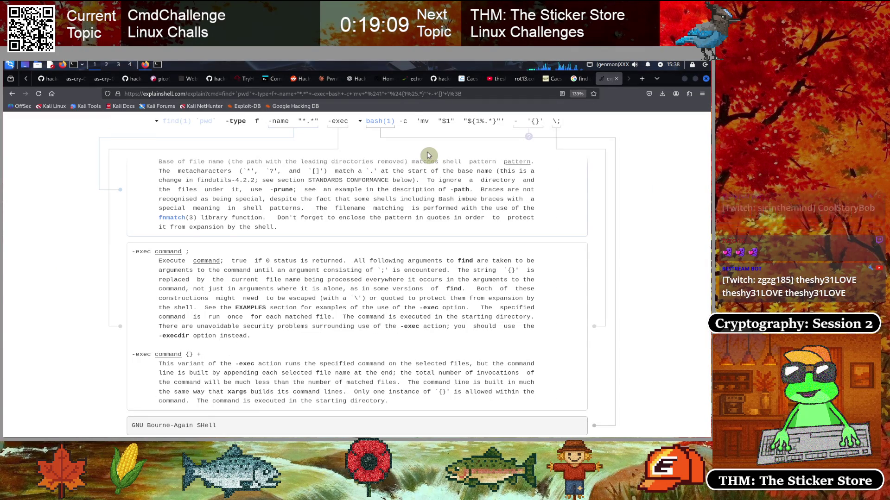
left_click(404, 94)
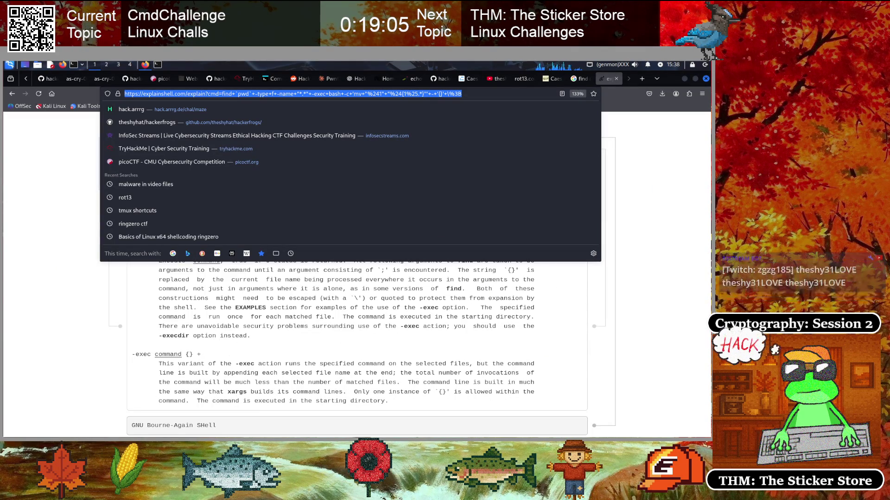
left_click(161, 287)
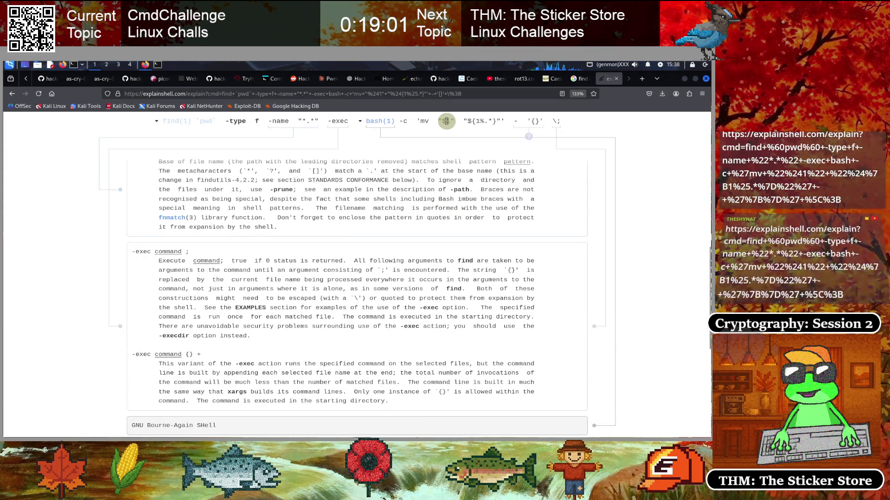
left_click_drag(416, 120, 505, 121)
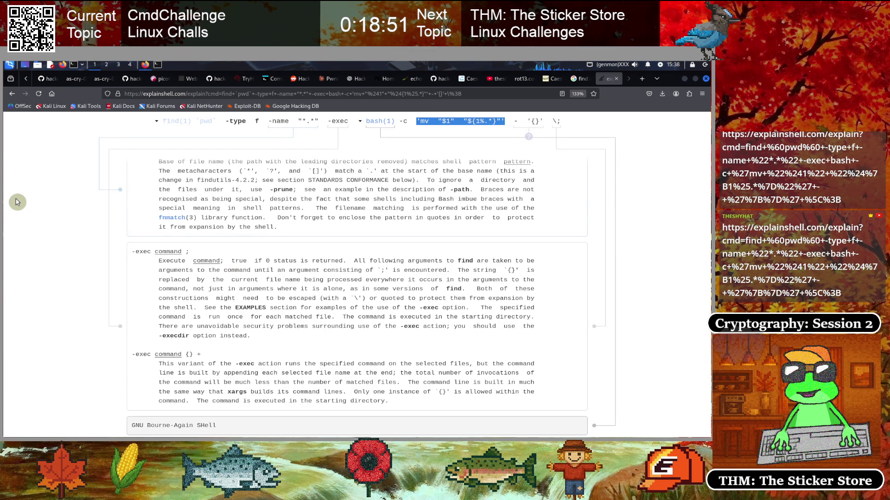
left_click(424, 125)
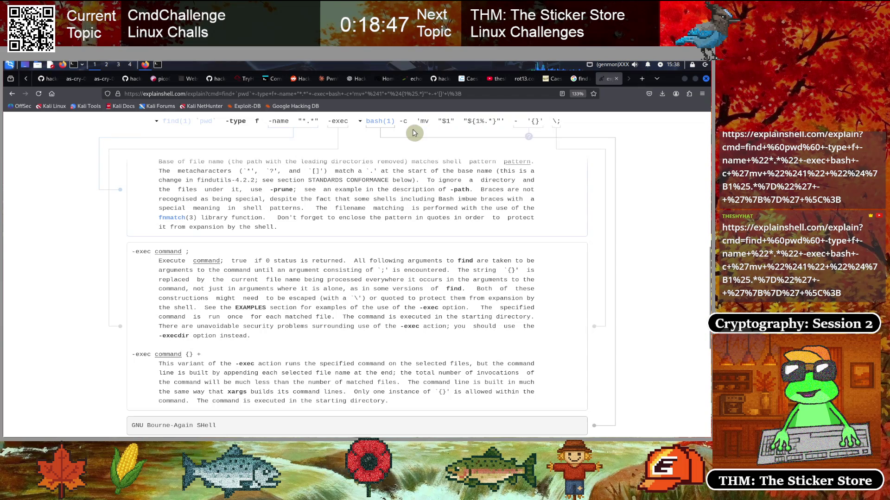
left_click_drag(504, 121, 417, 121)
left_click(484, 120)
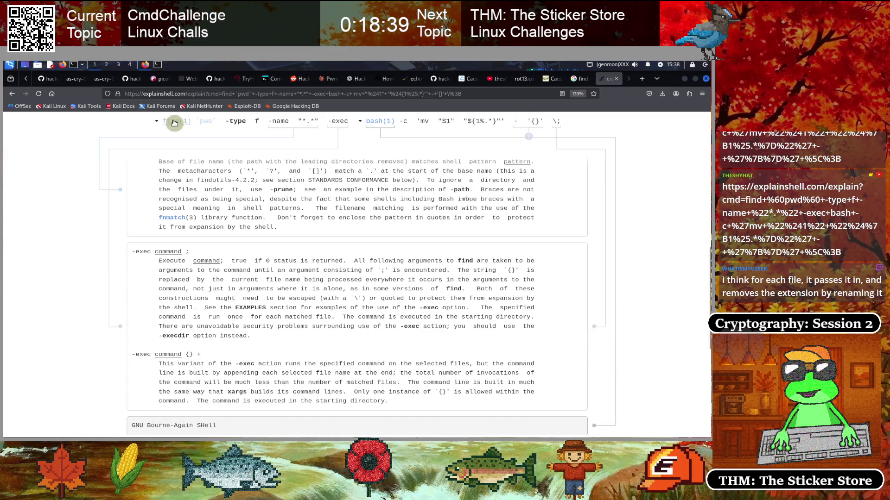
left_click_drag(561, 121, 213, 122)
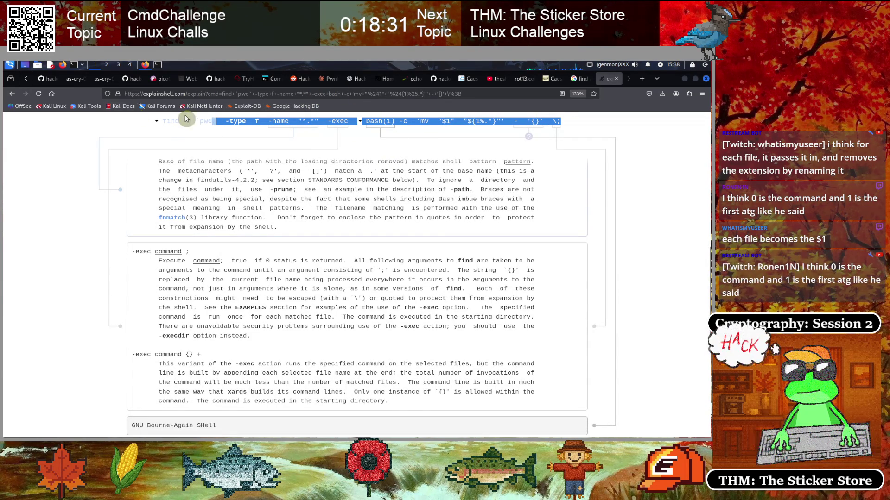
scroll(293, 188, "up", 3)
scroll(316, 183, "up", 5)
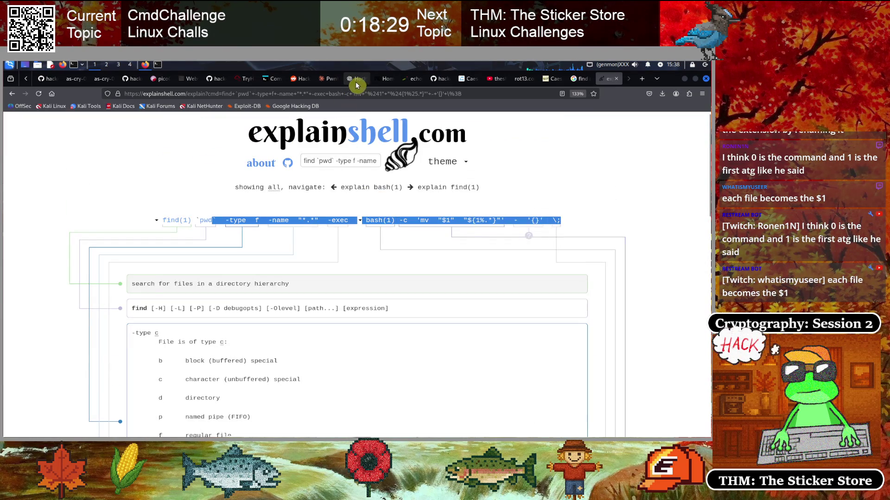
- Begin the ChatGPT question 'How does', removing an accidentally pasted explainshell link
left_click(353, 79)
scroll(345, 290, "up", 5)
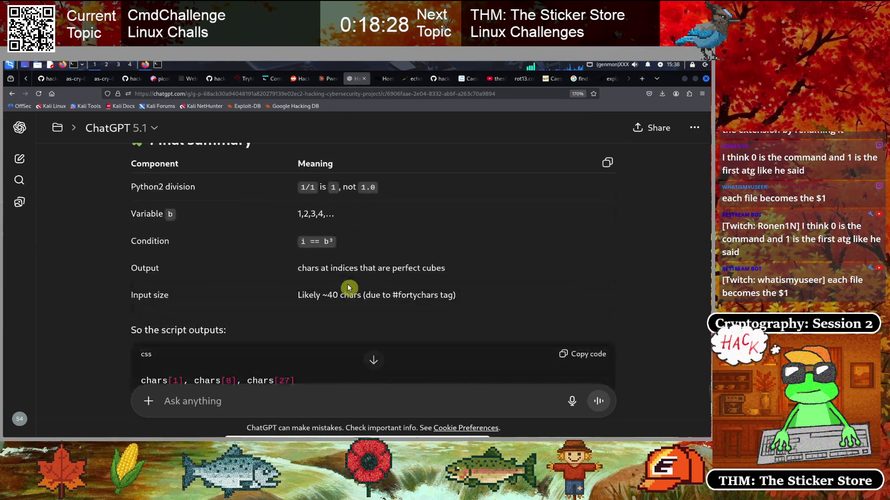
scroll(343, 292, "down", 5)
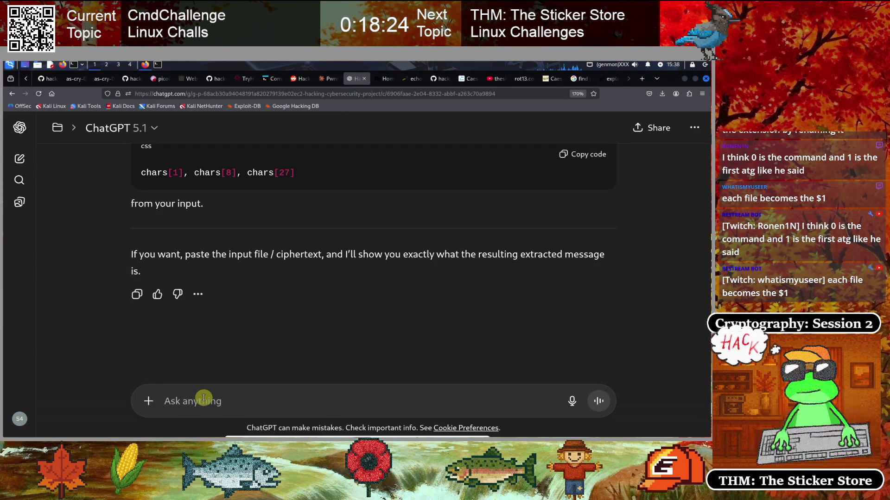
type("How does this find command work?")
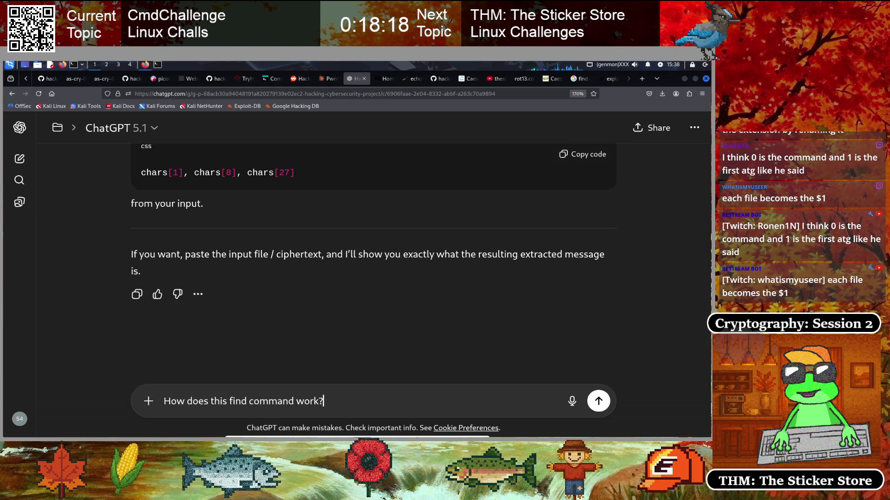
key("shift+Return")
type("https://explainshell.com/explain?cmd=find+%60pwd%60+-type+f+-name+%22*.*%22+-exec+bash+-c+%27mv+%22%241%22+%22%24%7B1%25.*%7D%22%27+-+%27%7B%7D%27+%5C%3B")
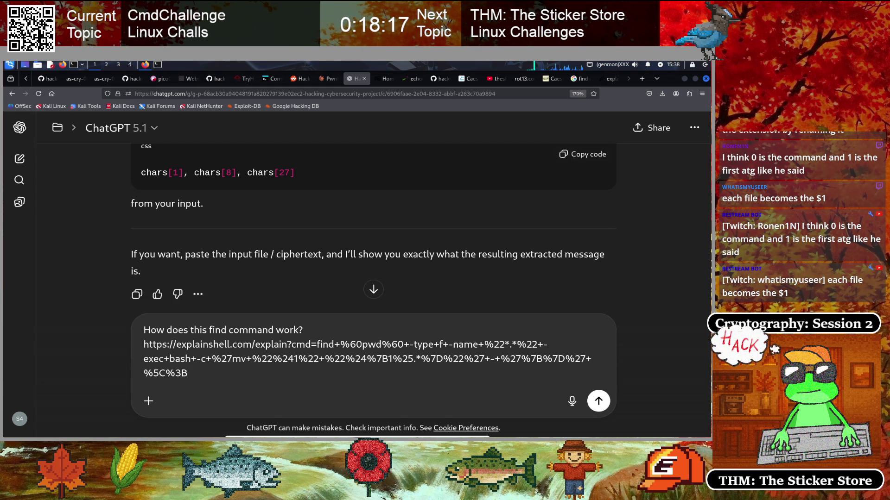
key("shift+Up")
key("shift+Up")
key("shift+Home")
key("BackSpace")
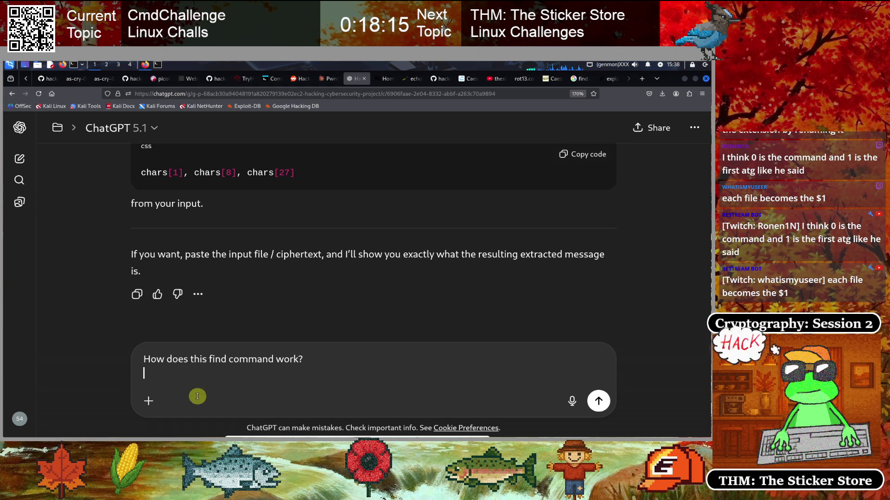
- Copy the find command from Command Challenge, add it under the question, and send
left_click(272, 79)
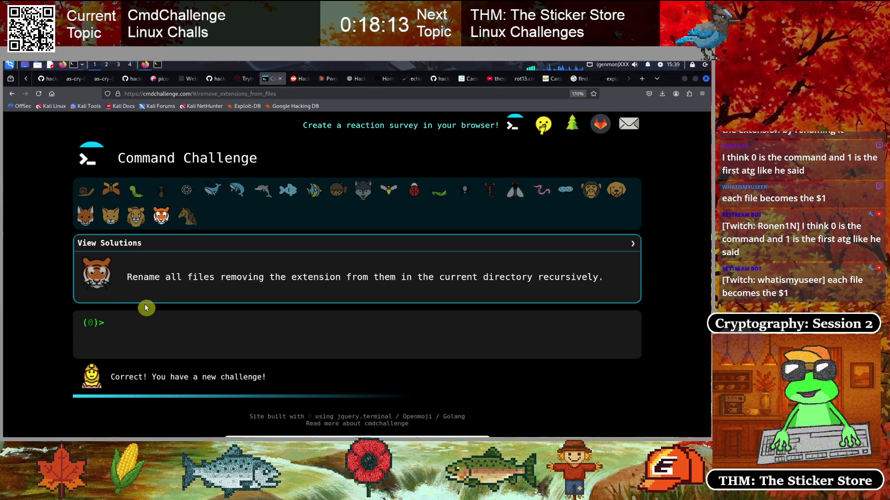
type("find . -type f -name \"*.*\" -exec bash -c 'mv \"$1\" \"${1%.*}\"' - '{}' \\;")
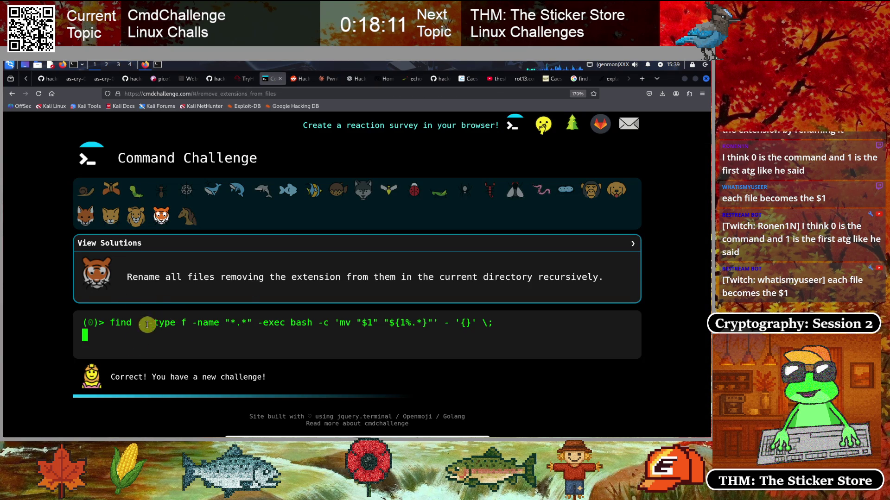
left_click_drag(110, 322, 494, 330)
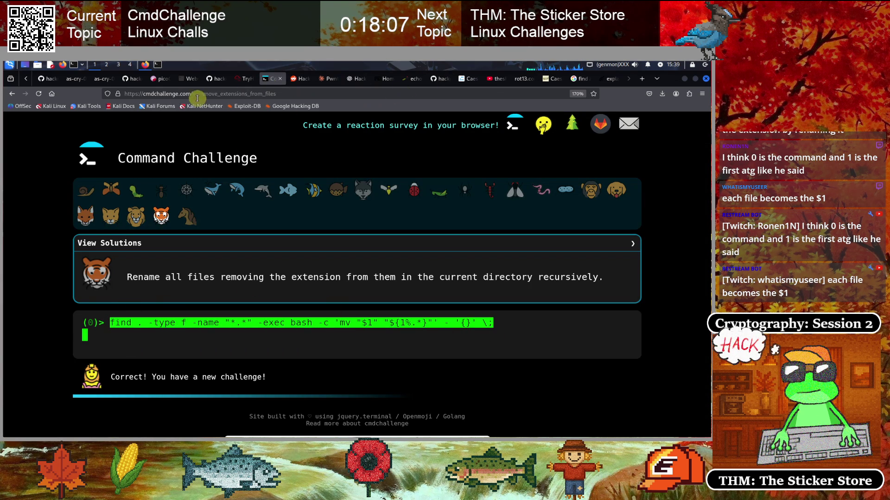
left_click(357, 83)
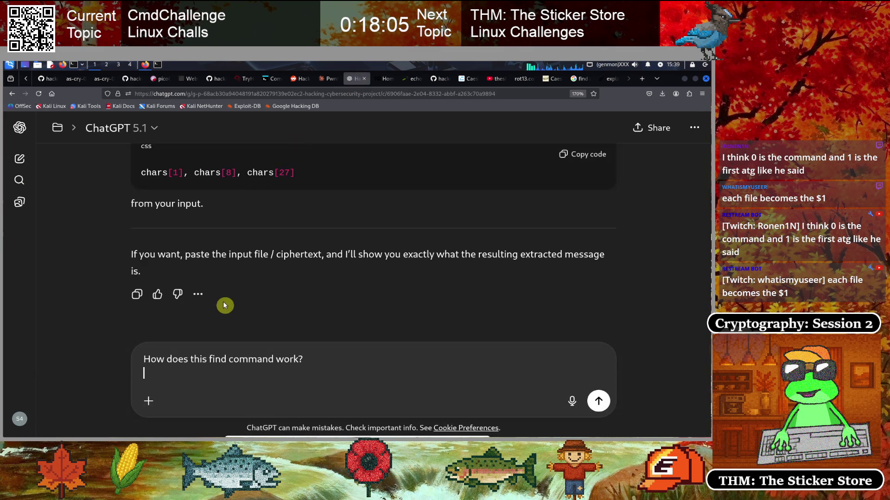
key("shift+Return")
type("find . -type f -name \"*.*\" -exec bash -c 'mv \"$1\" \"${1%.*}\"' - '{}' \\;")
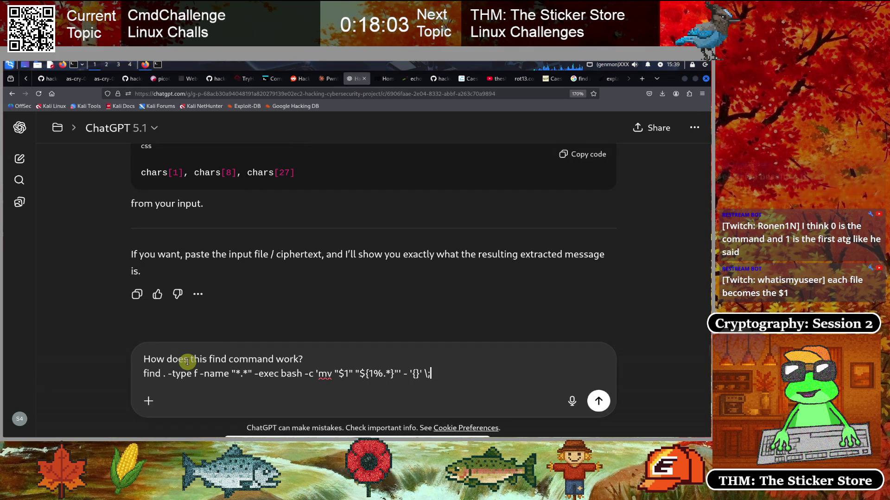
key("Return")
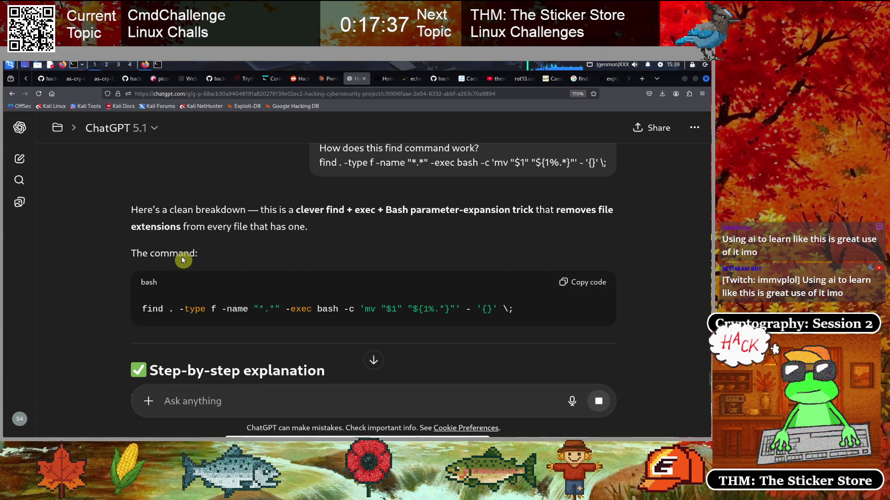
- Read the reply on find -type f, -exec bash -c, $1 and "${1%.*}" expansion
scroll(180, 262, "down", 5)
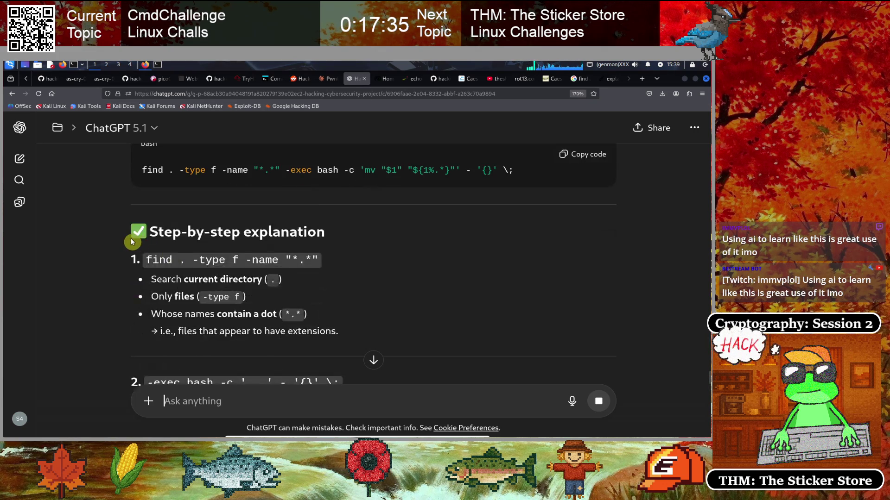
scroll(153, 229, "up", 1)
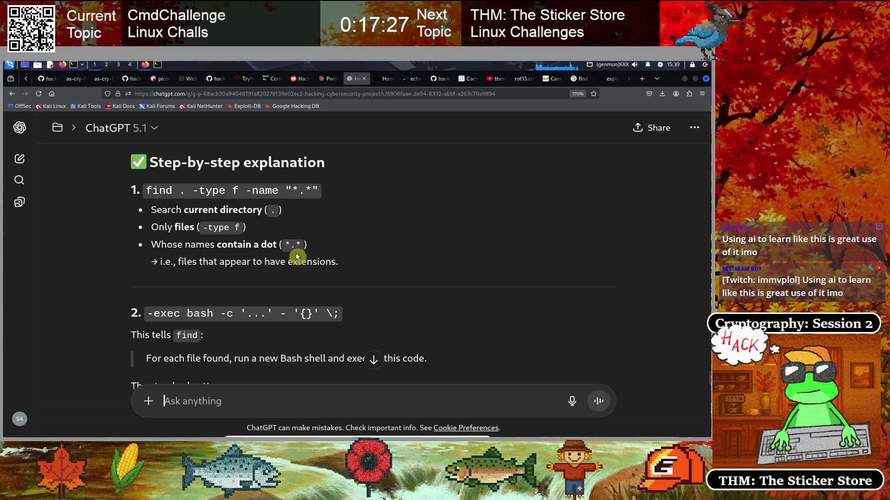
scroll(301, 277, "down", 3)
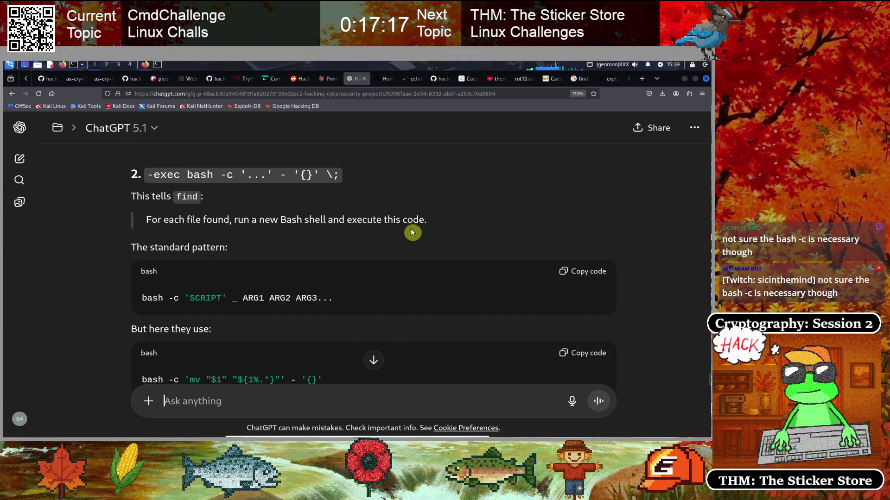
scroll(330, 241, "down", 2)
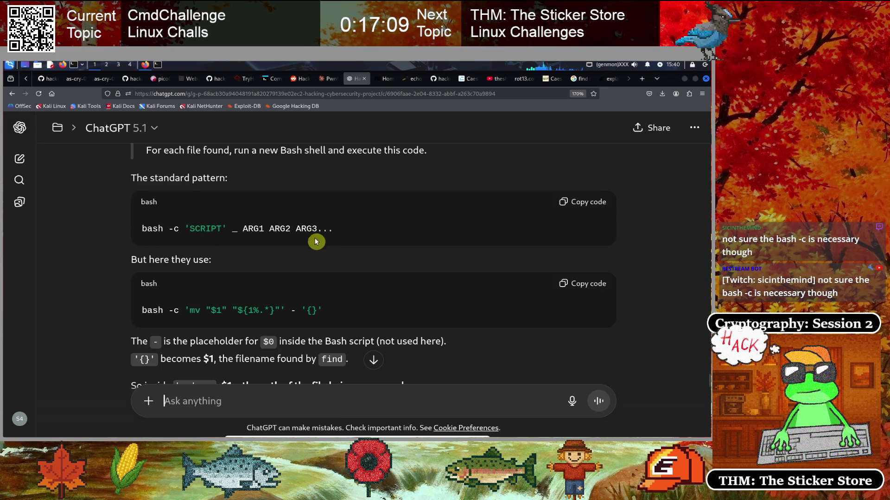
scroll(363, 250, "down", 2)
scroll(357, 250, "up", 2)
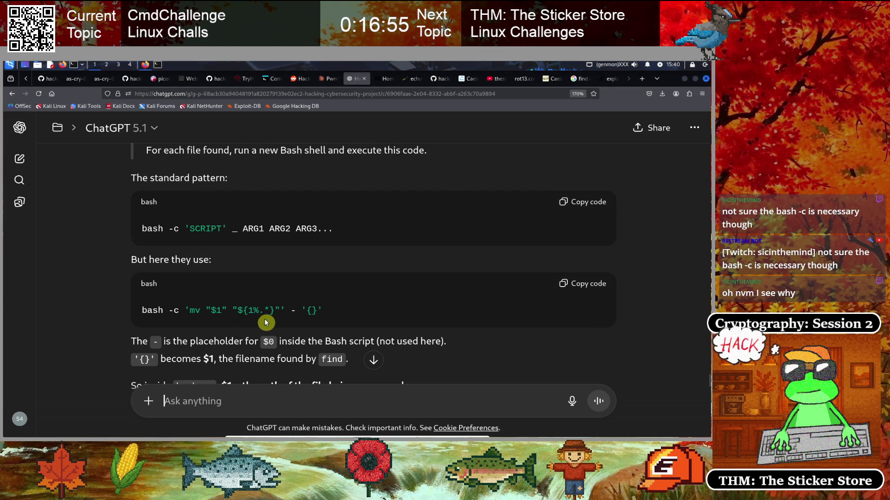
scroll(278, 312, "down", 3)
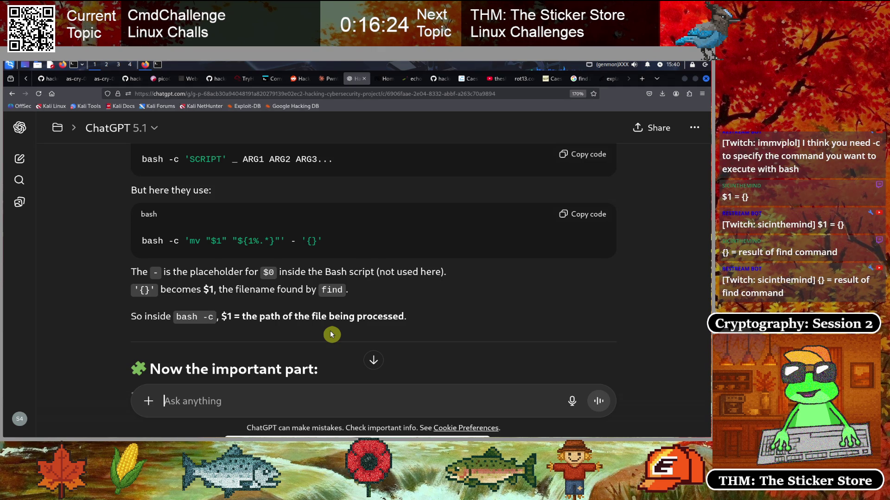
scroll(274, 309, "down", 5)
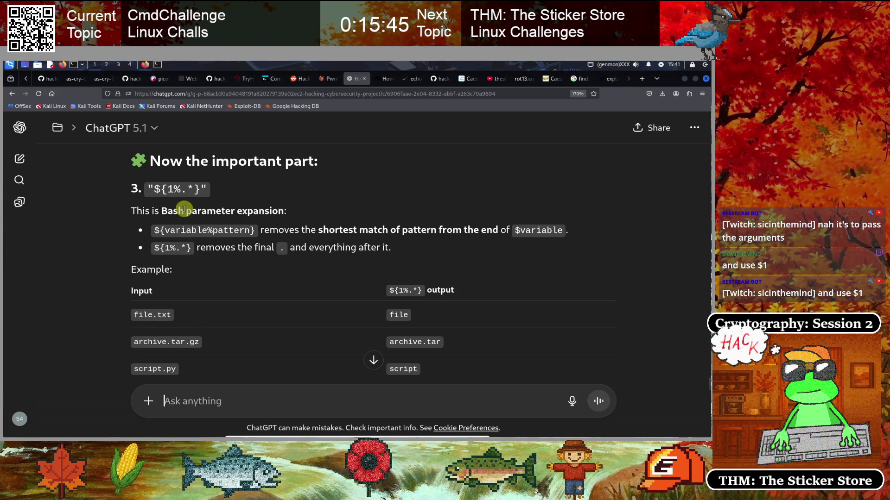
- Follow the ${1%.*} explanation, marking its % sign, to the report.pdf example and closing offer
scroll(235, 261, "down", 3)
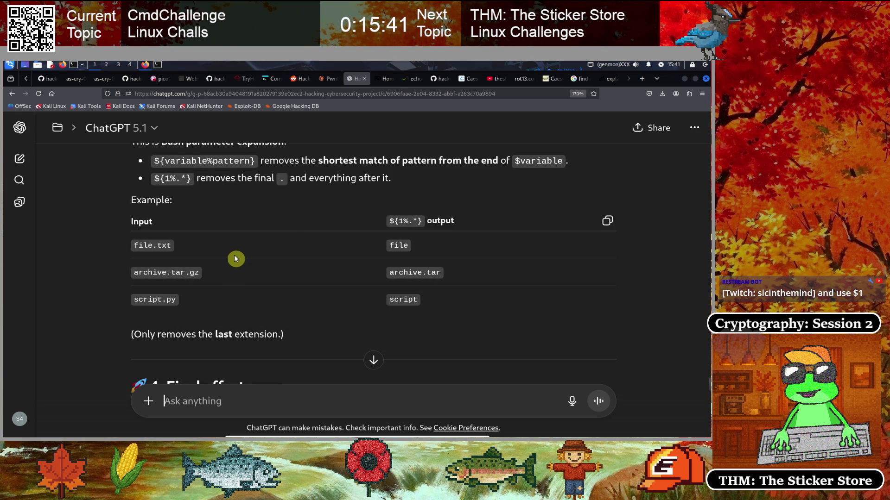
scroll(286, 235, "down", 5)
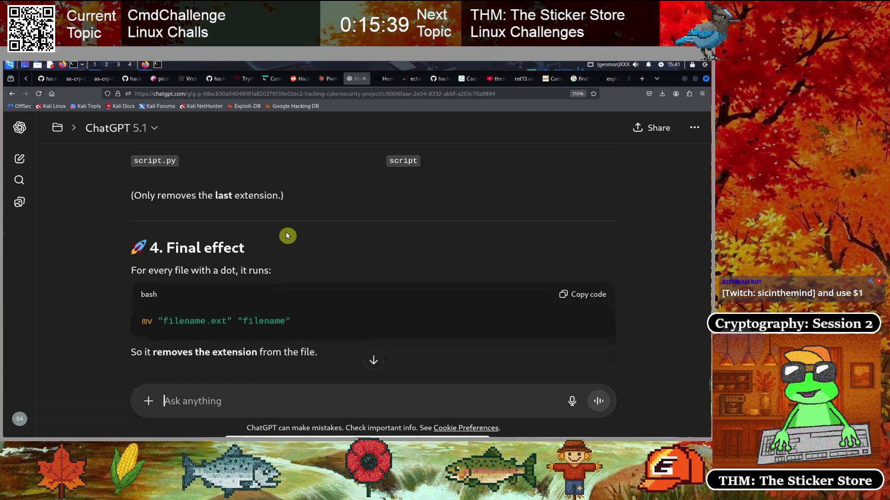
scroll(286, 236, "down", 3)
scroll(286, 236, "down", 2)
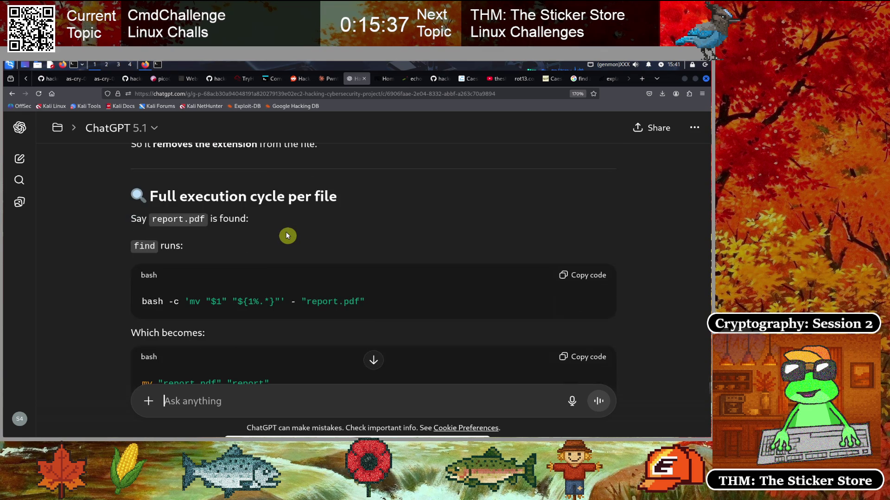
scroll(287, 234, "down", 3)
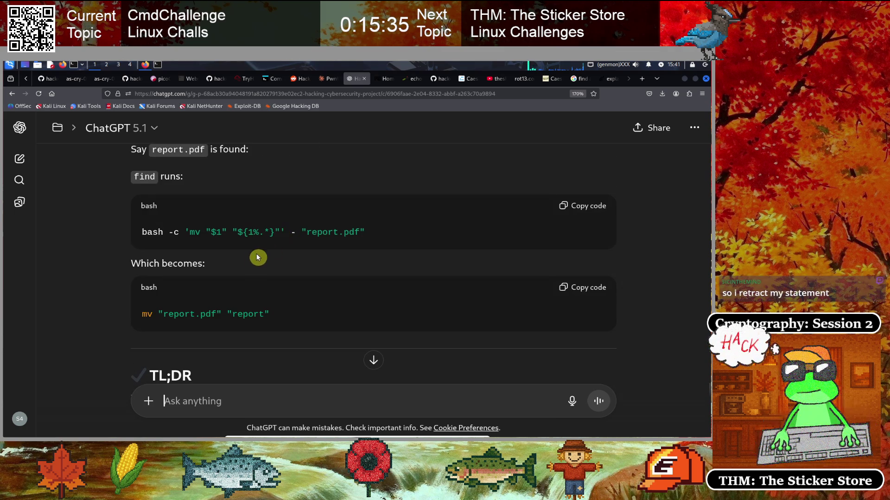
left_click_drag(253, 233, 258, 233)
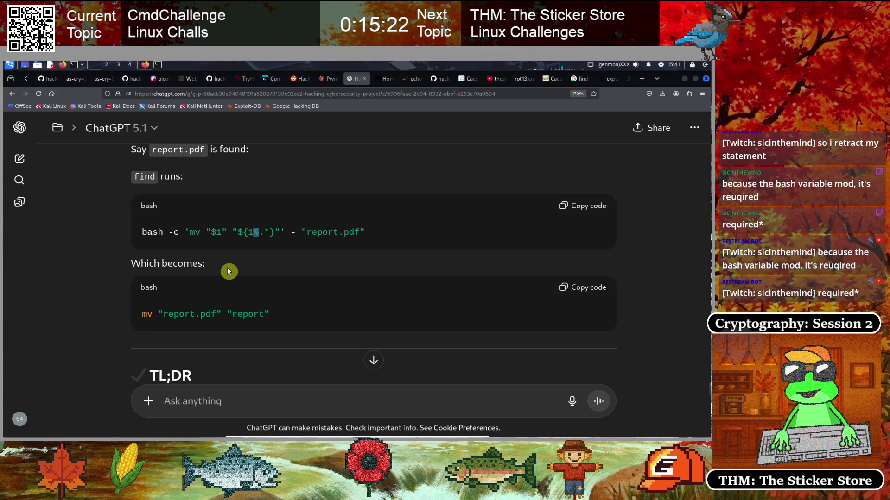
scroll(229, 269, "down", 5)
scroll(226, 265, "down", 5)
scroll(230, 268, "up", 3)
scroll(220, 291, "down", 3)
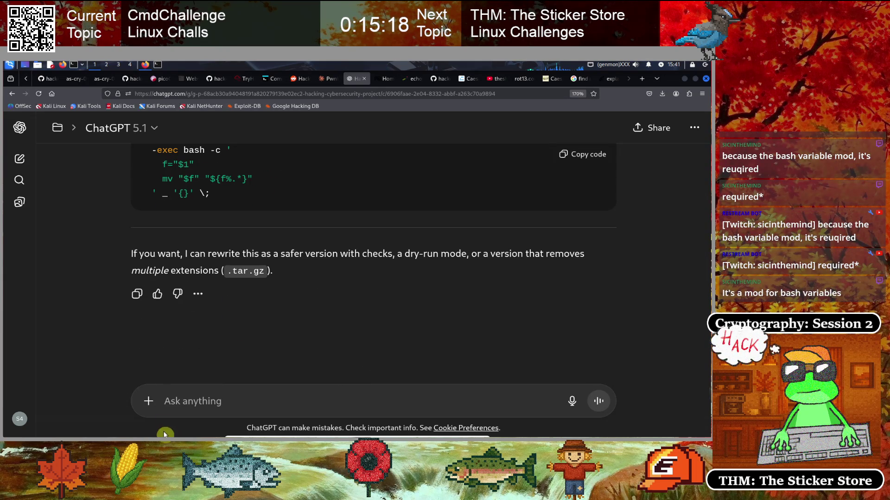
- Ask 'What is the % sign in this command?' and view the ${var%pattern} syntax table
type("What is")
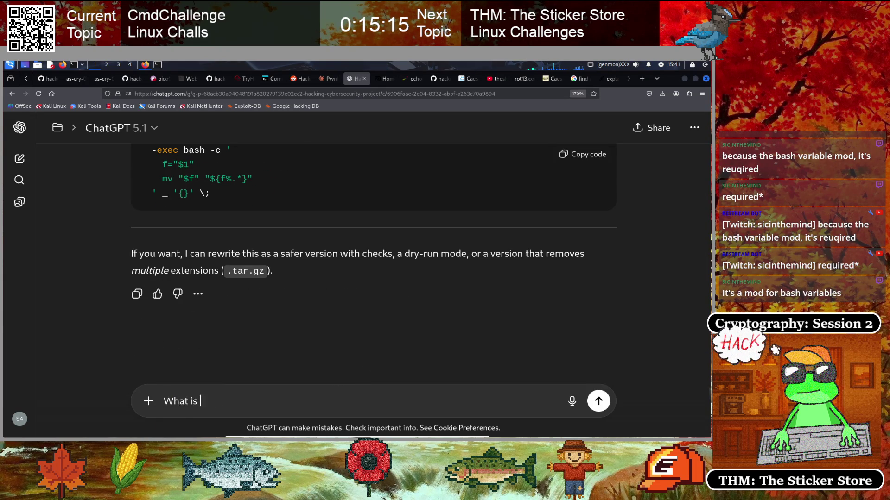
type("%")
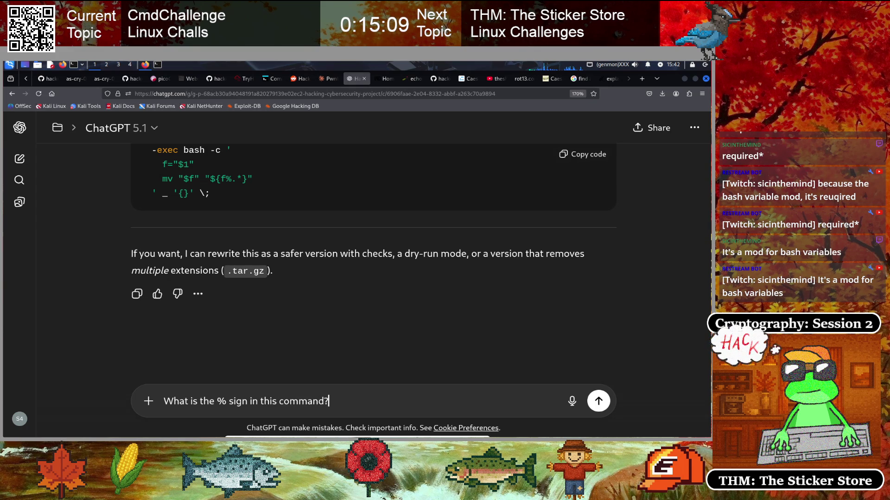
key("Return")
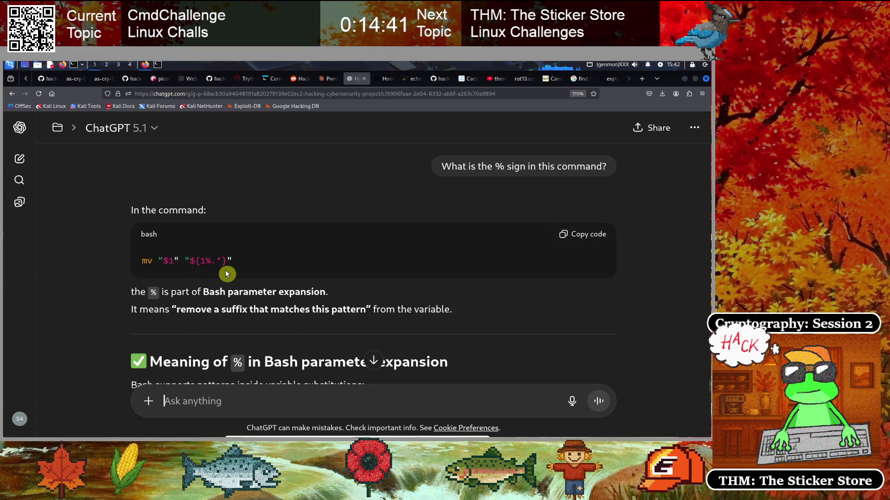
scroll(248, 272, "down", 3)
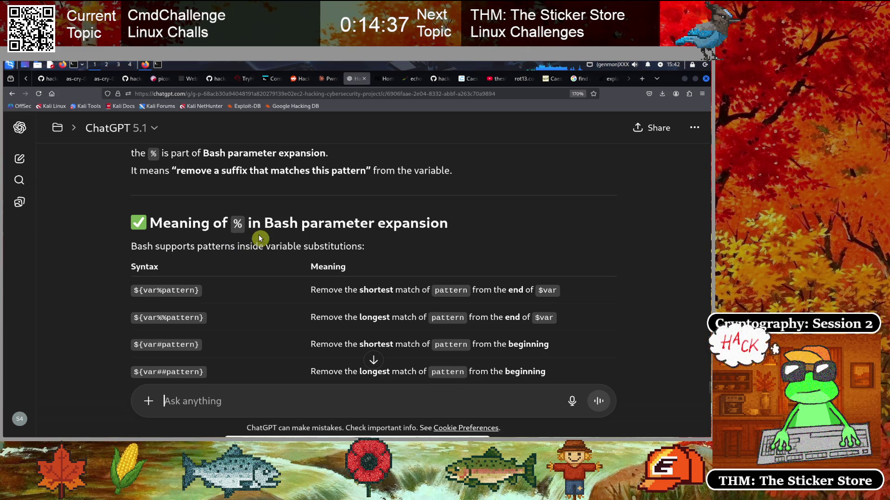
scroll(328, 244, "down", 2)
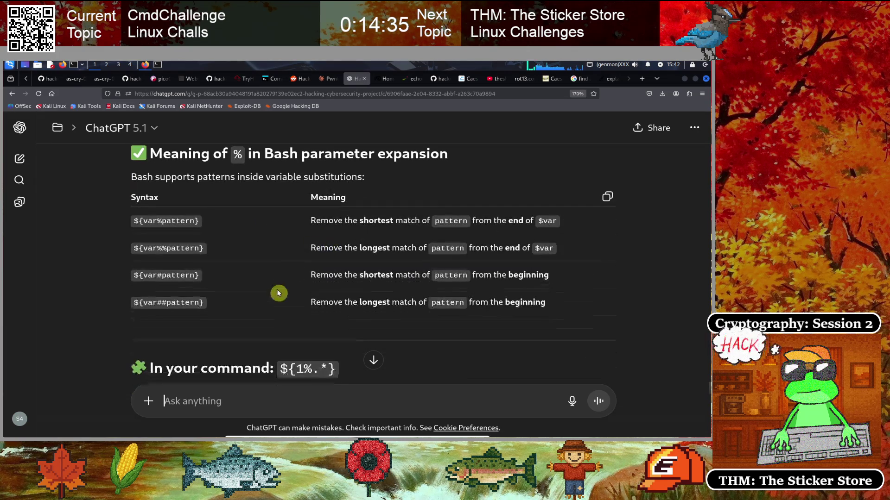
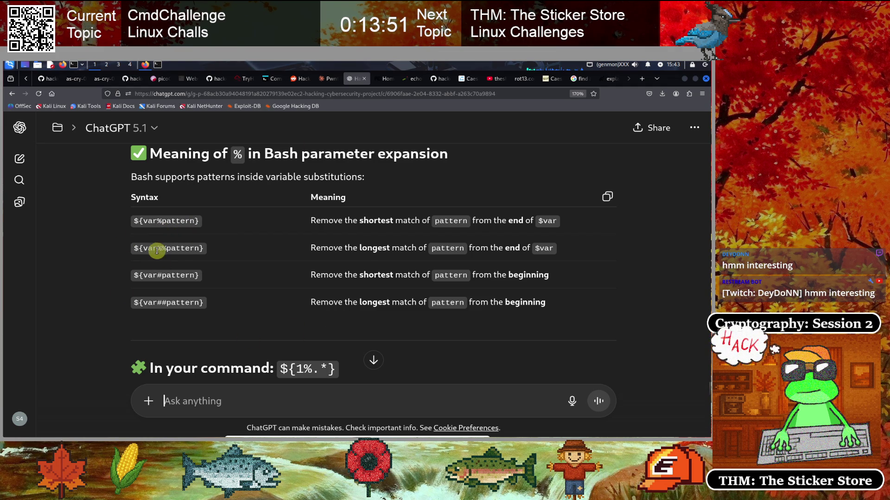
- Reread ChatGPT's explanation of % in Bash parameter expansion, then go back to the solved cmdchallenge page
scroll(155, 248, "up", 2)
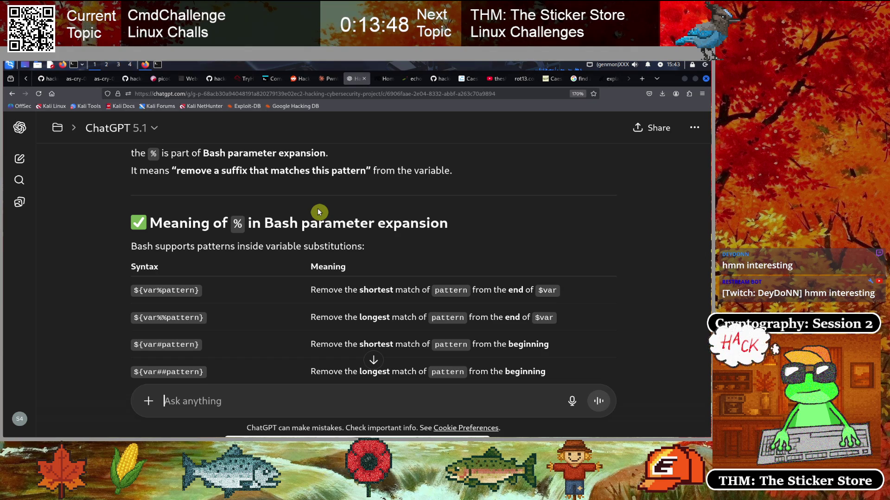
scroll(325, 231, "up", 3)
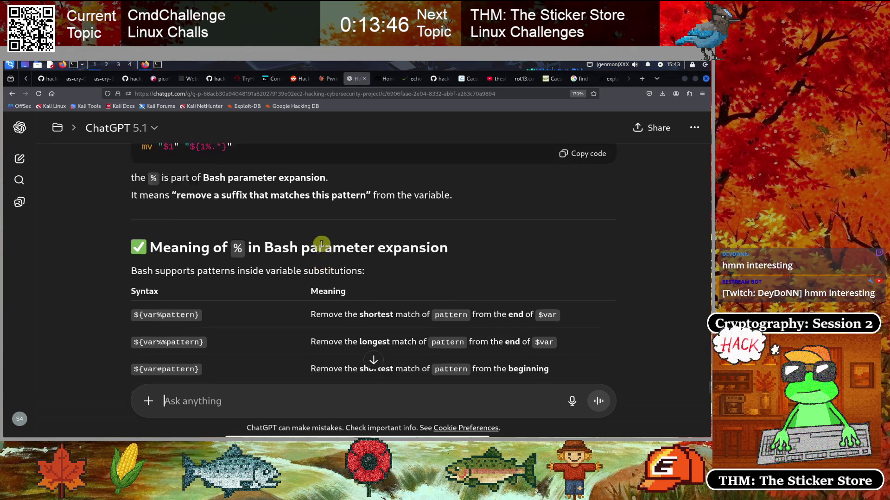
scroll(282, 274, "up", 5)
scroll(285, 263, "down", 2)
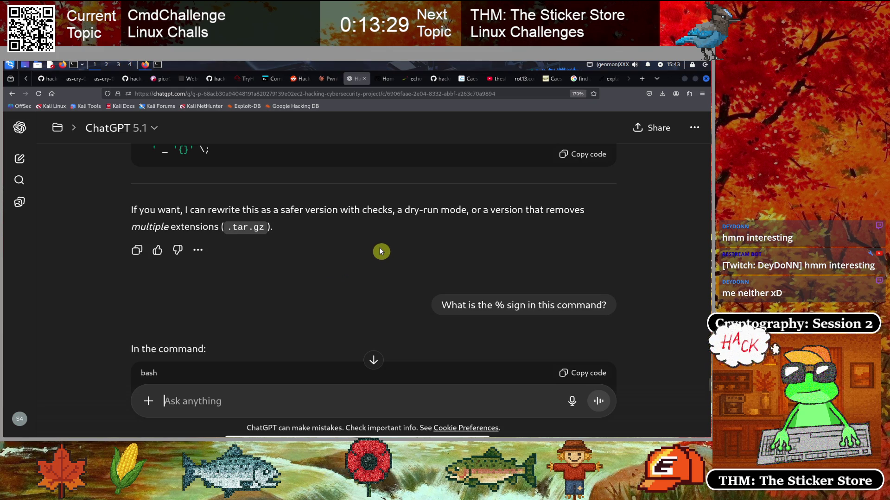
scroll(381, 213, "up", 3)
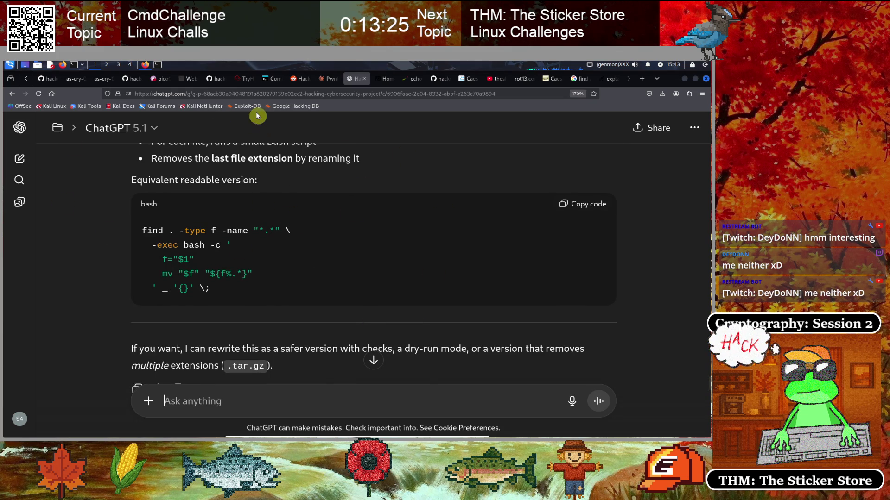
left_click(269, 79)
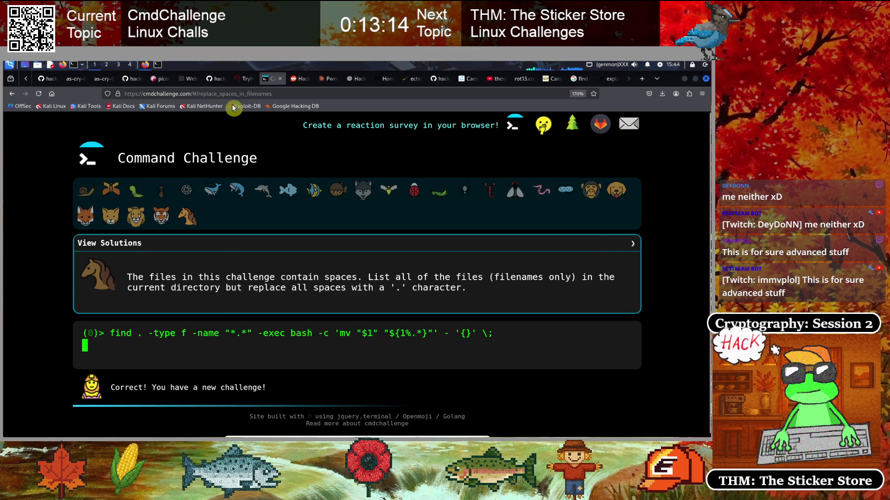
- Copy the challenge page URL and erase the leftover find command from the prompt
left_click(248, 93)
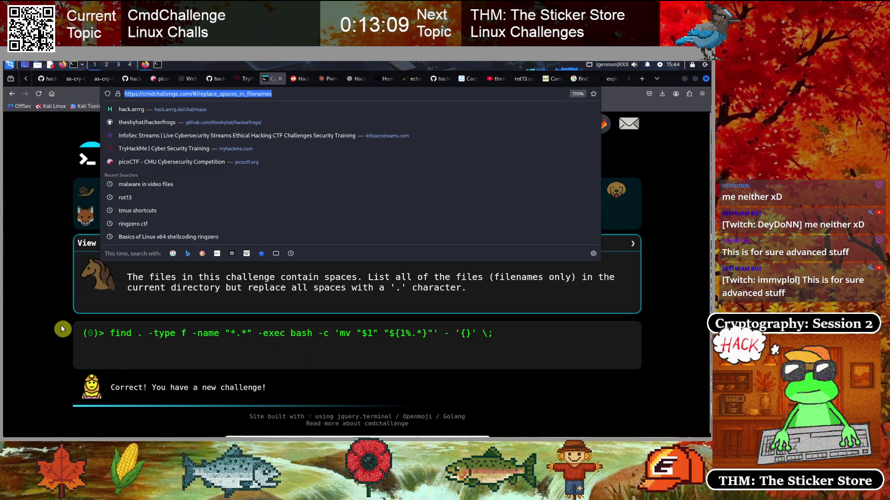
left_click(45, 285)
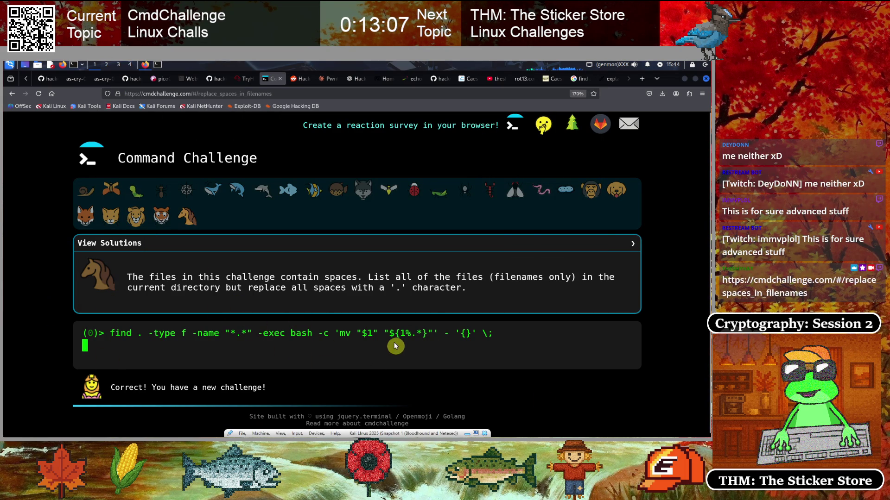
key("BackSpace")
key("BackSpace")
key("BackSpace")
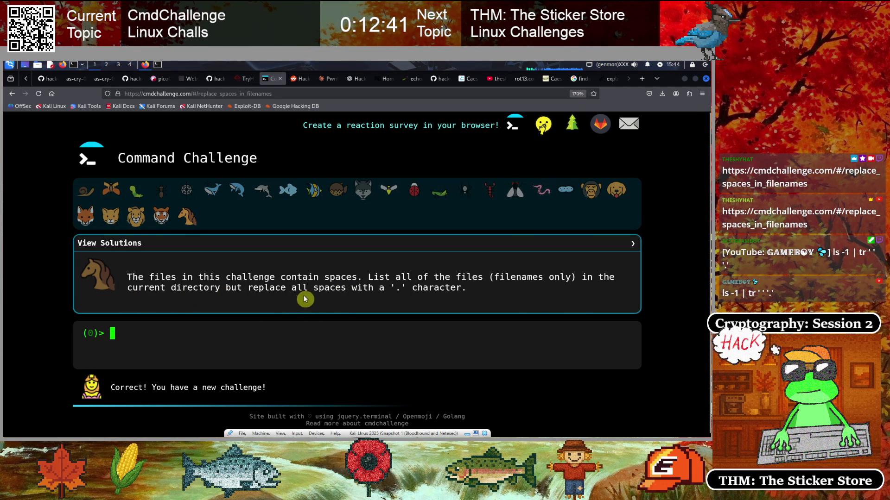
- Submit an answer, rerun the listing command, and scroll through the expected 50 filenames
key("Return")
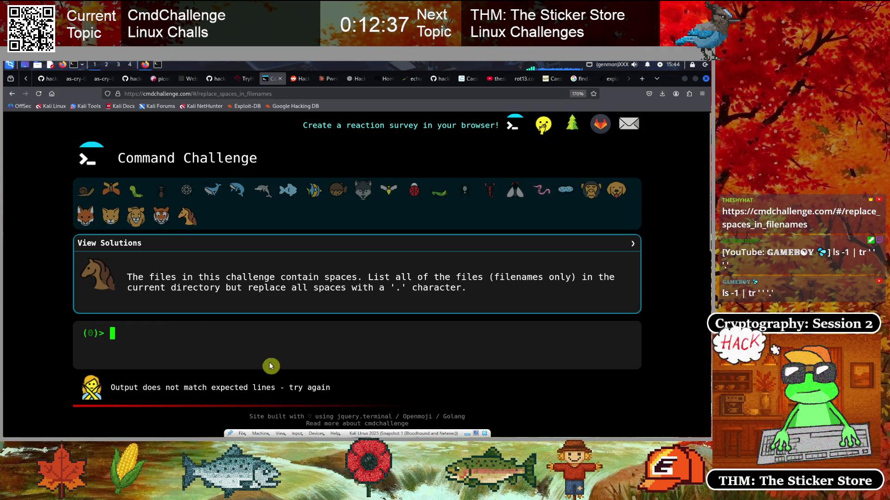
key("Up")
key("Return")
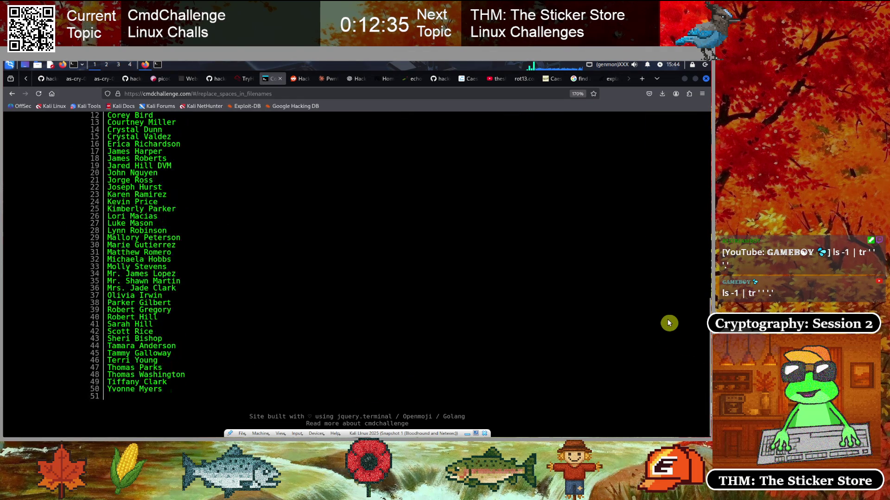
scroll(491, 314, "up", 3)
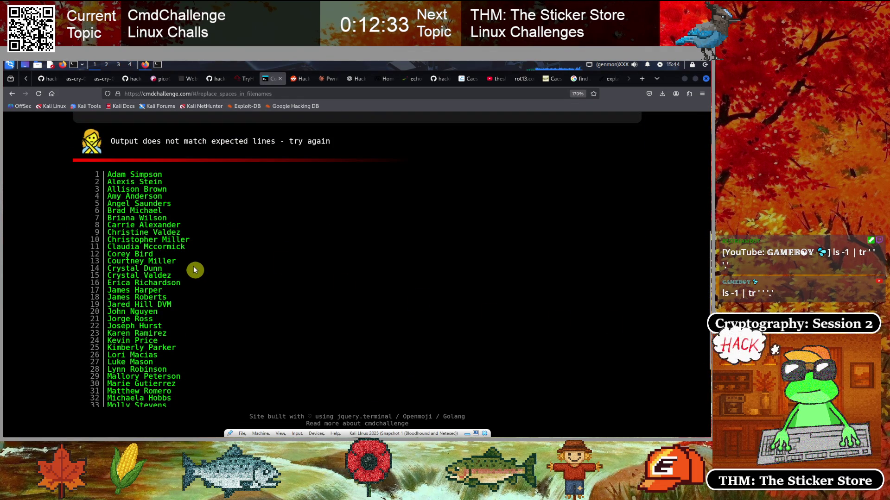
scroll(194, 270, "down", 3)
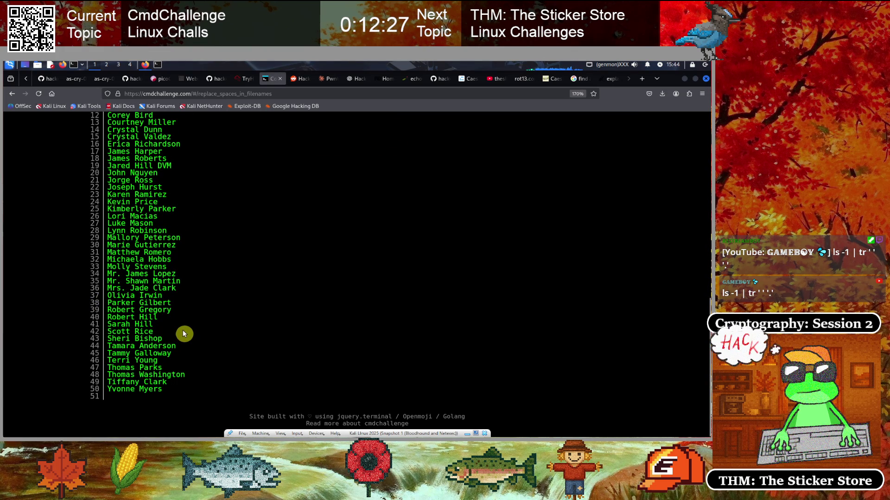
scroll(185, 333, "up", 5)
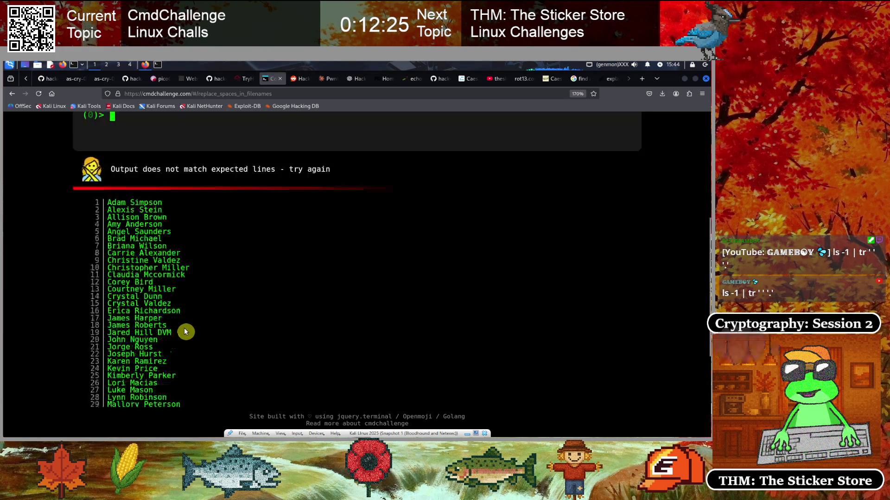
scroll(185, 329, "down", 5)
scroll(186, 327, "up", 5)
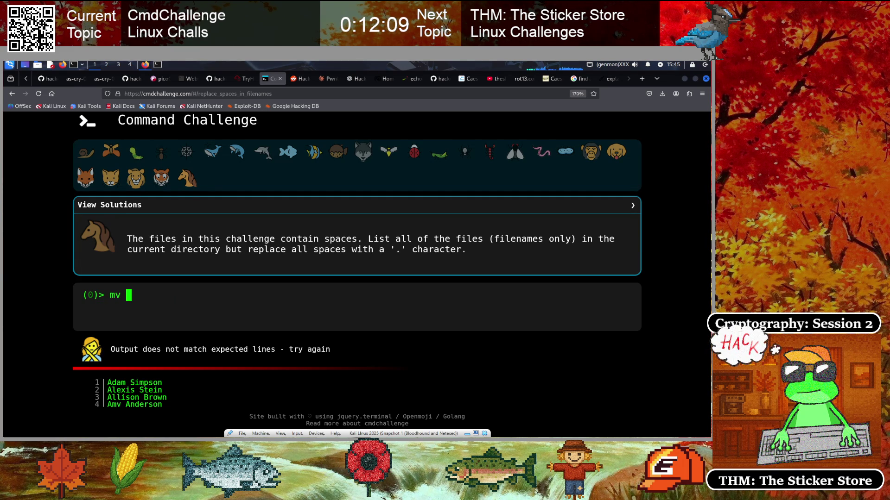
- Erase the partial mv command, begin typing find, then move to the Kali terminal
key("BackSpace")
key("BackSpace")
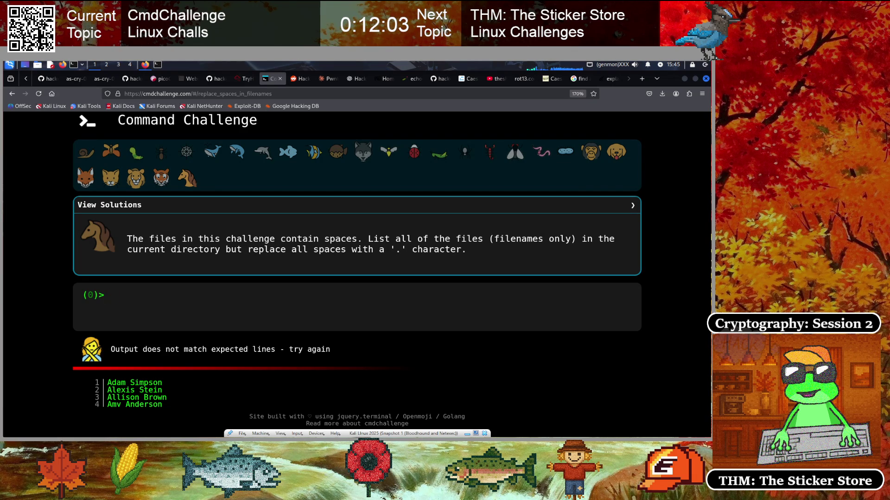
type("find")
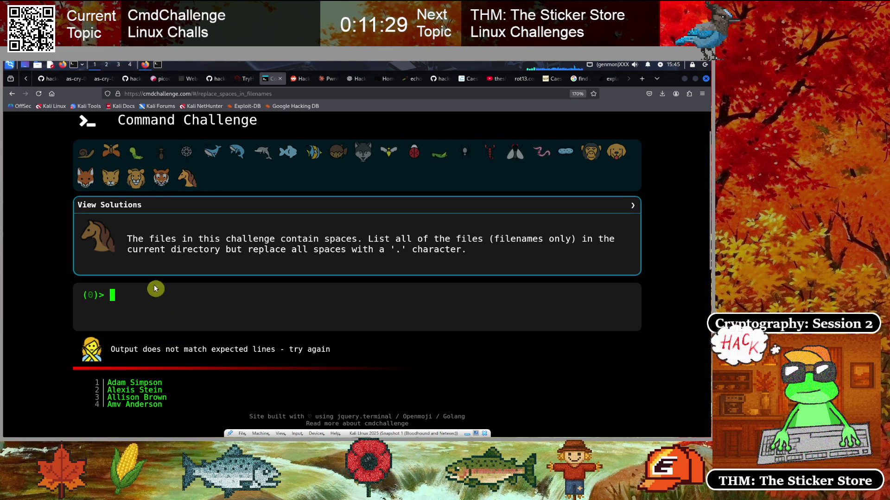
left_click(147, 65)
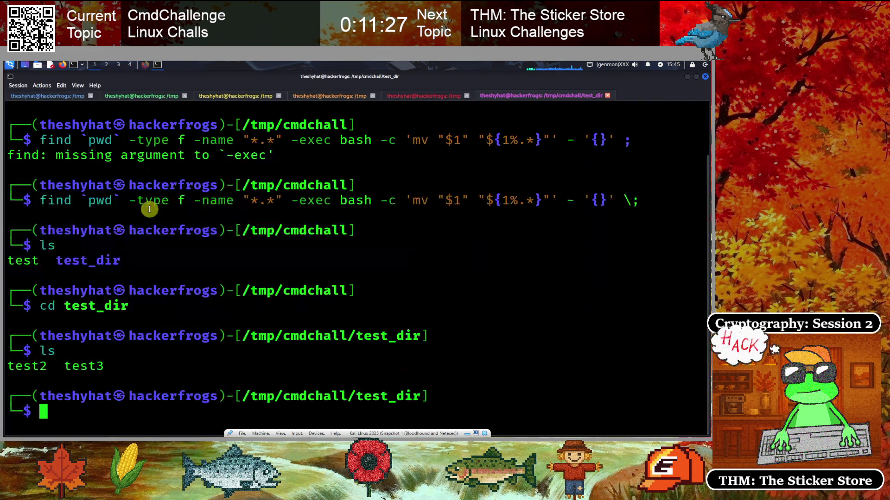
- Clear the screen, try ls -1 and ls, and read the ls --help output
type("clear")
key("Return")
type("ls -`1")
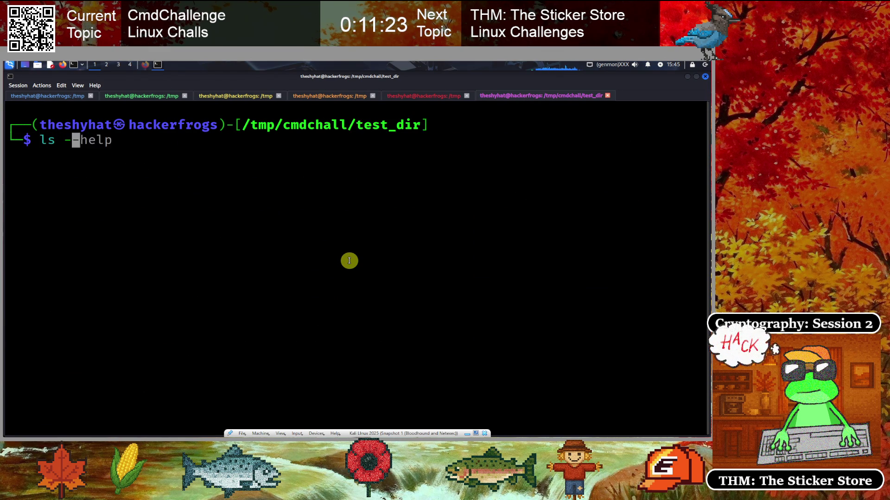
key("Return")
type("s")
key("Return")
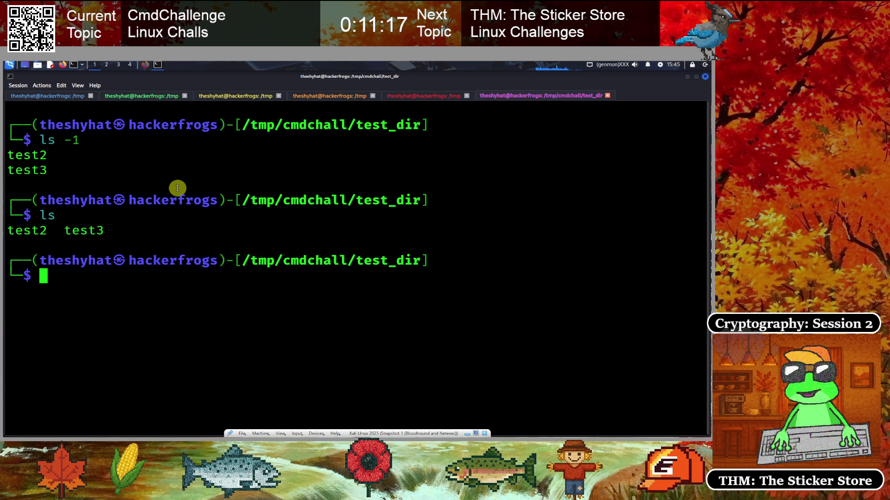
type("lks -")
key("BackSpace")
key("BackSpace")
type("s --help")
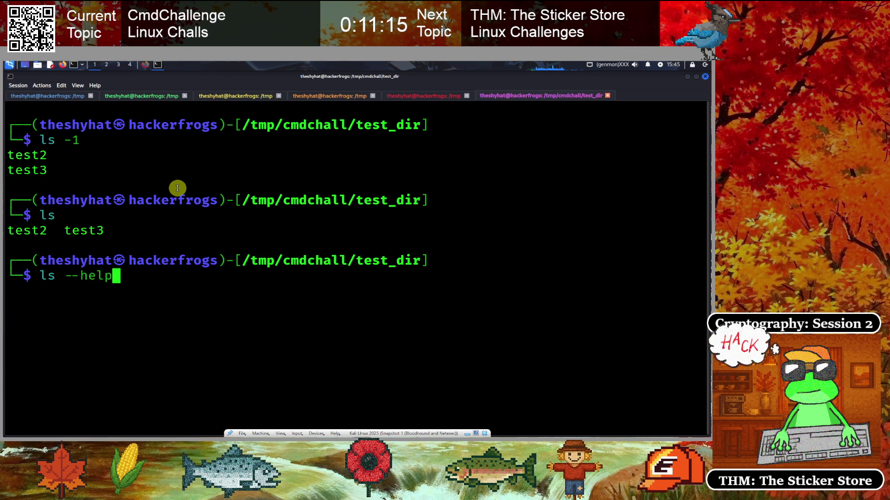
key("Return")
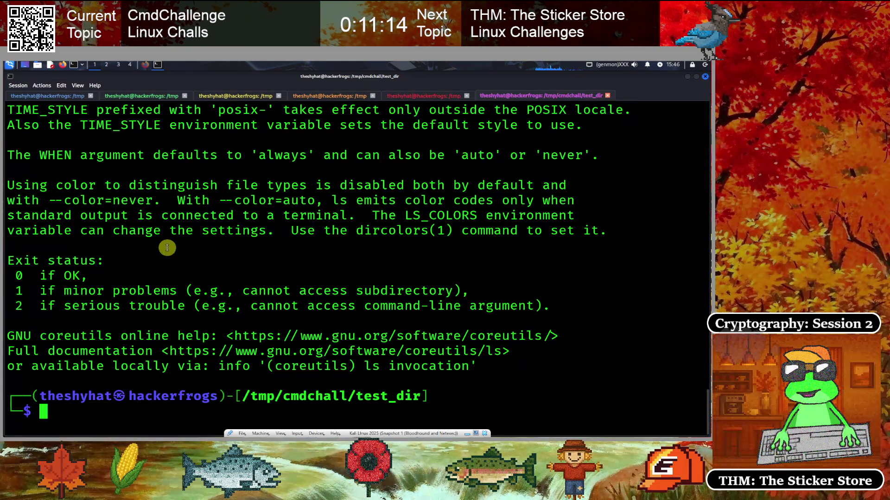
scroll(116, 303, "up", 10)
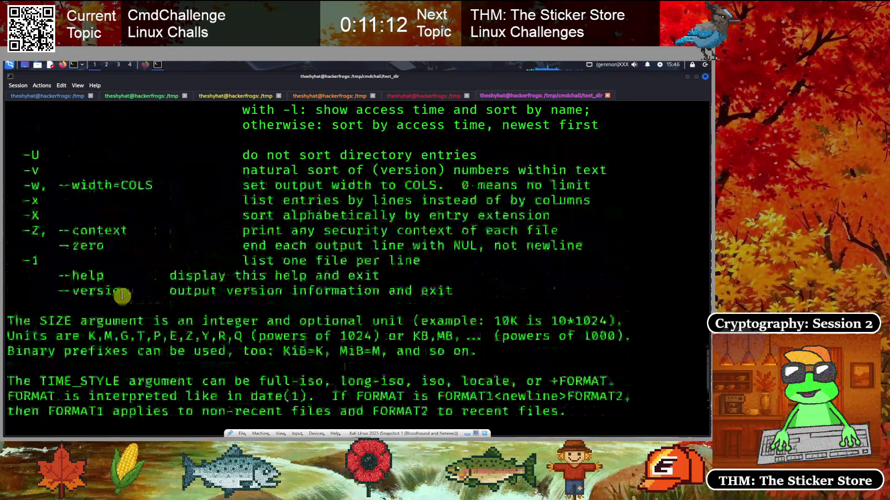
scroll(79, 301, "down", 2)
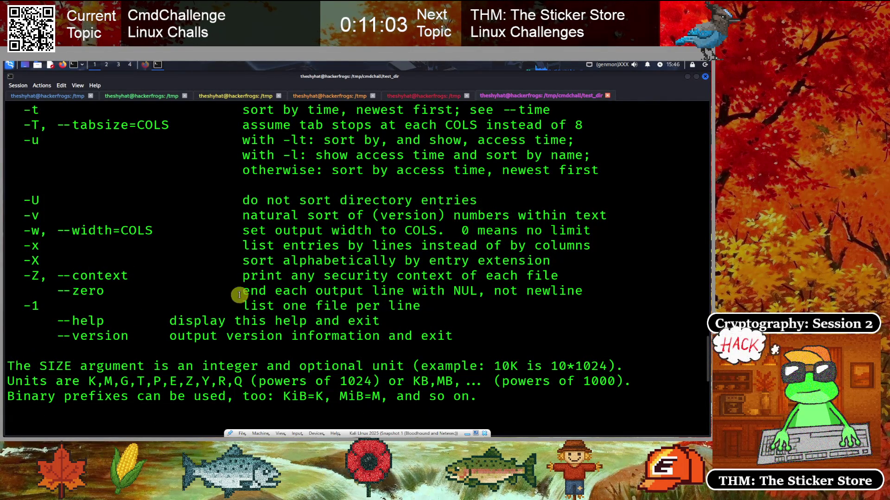
- After glancing at CmdChallenge, clear the terminal and list test2 and test3 with ls
left_click(143, 65)
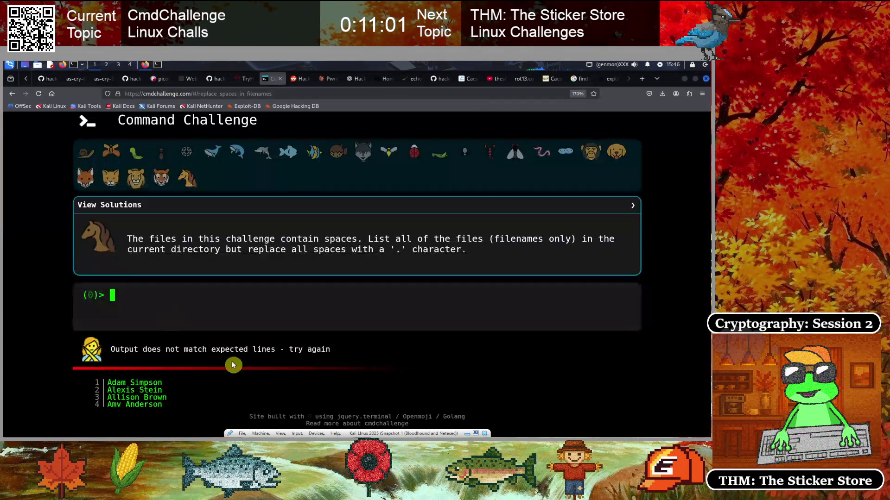
left_click(158, 65)
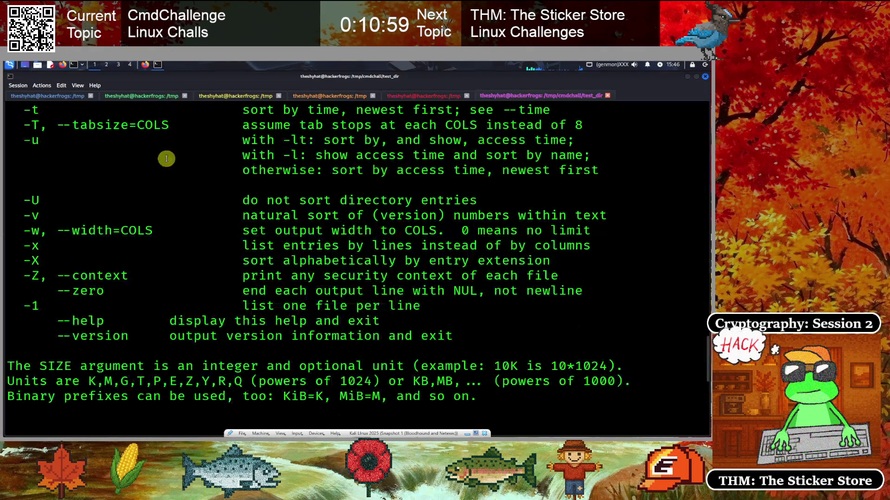
scroll(334, 218, "down", 10)
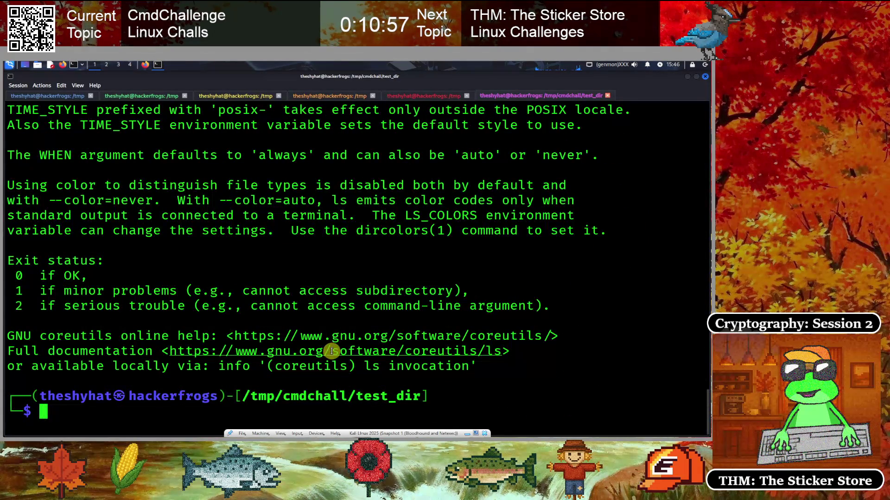
type("clear")
key("Return")
key("Up")
key("Left")
key("Left")
key("Left")
key("ctrl+k")
key("Return")
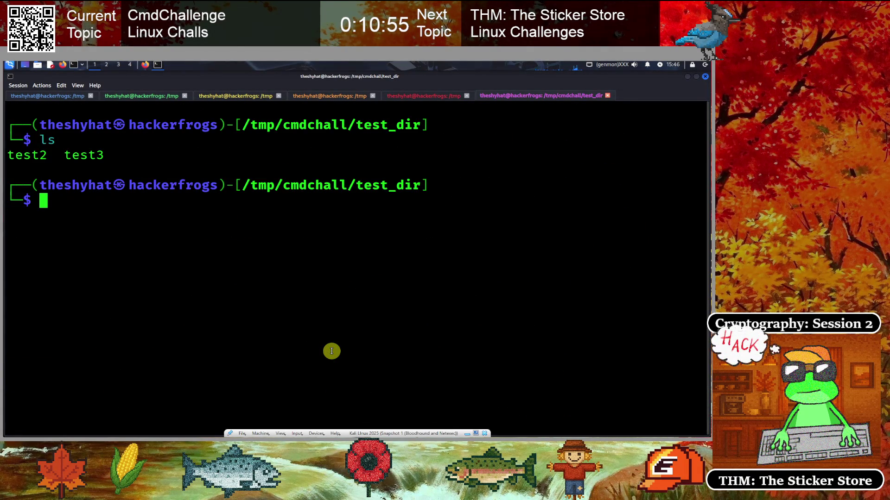
- Run ls -1 to print test2 and test3 on separate lines, comparing against CmdChallenge
type("ls -1")
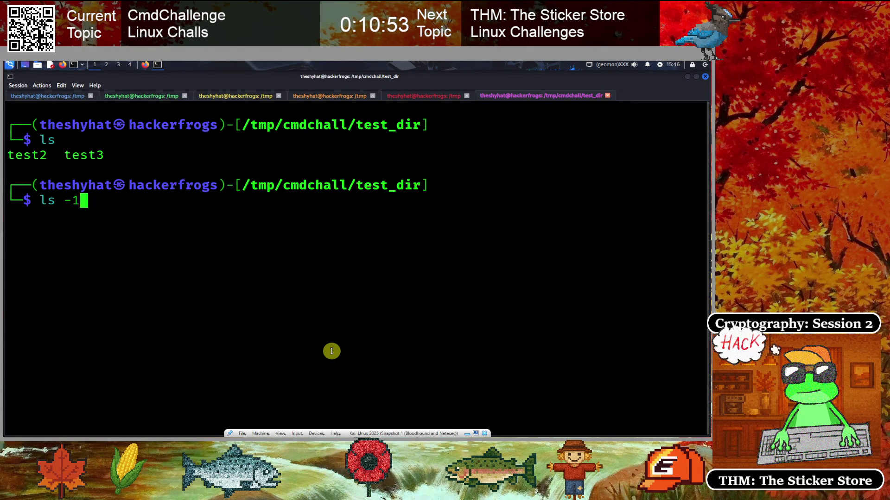
key("Return")
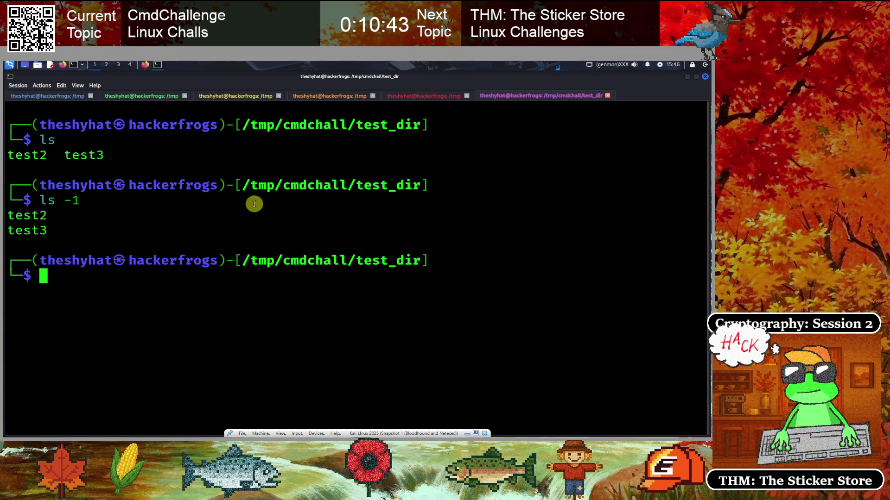
left_click(145, 65)
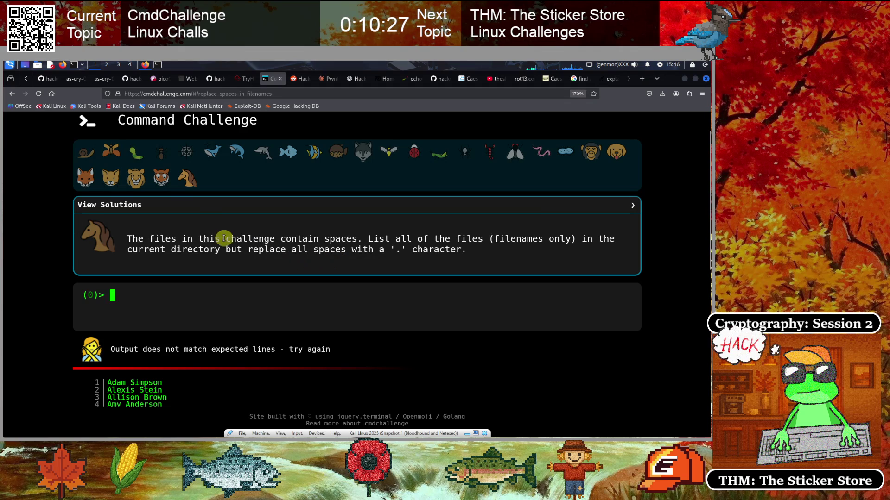
left_click(157, 65)
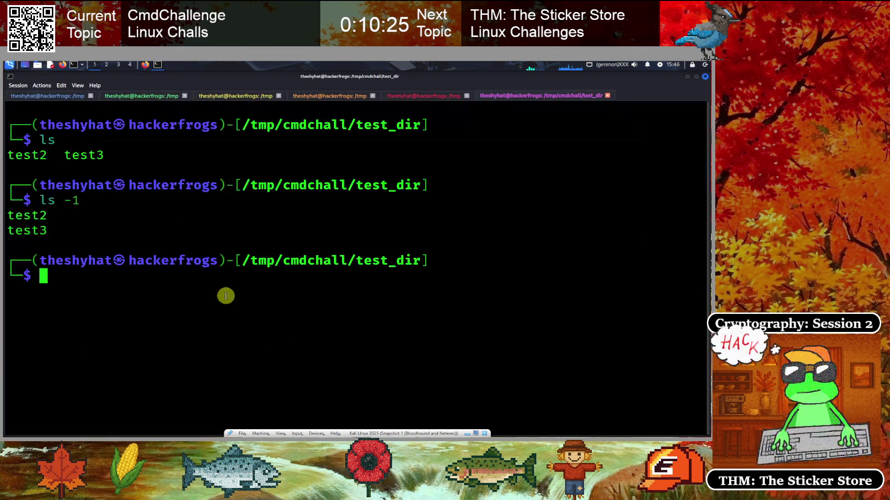
- Clear the screen, list test_dir, and delete both test files with rm *, confirming y
type("clea")
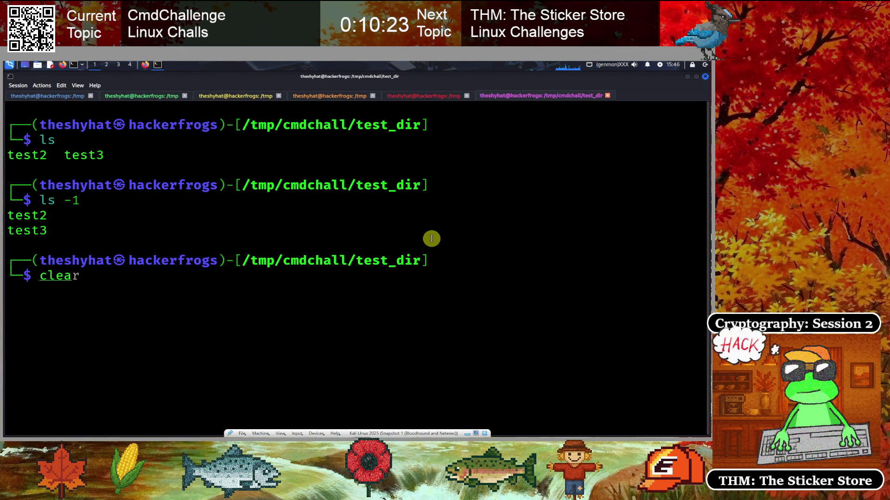
type("r")
key("Return")
type("ls")
key("Return")
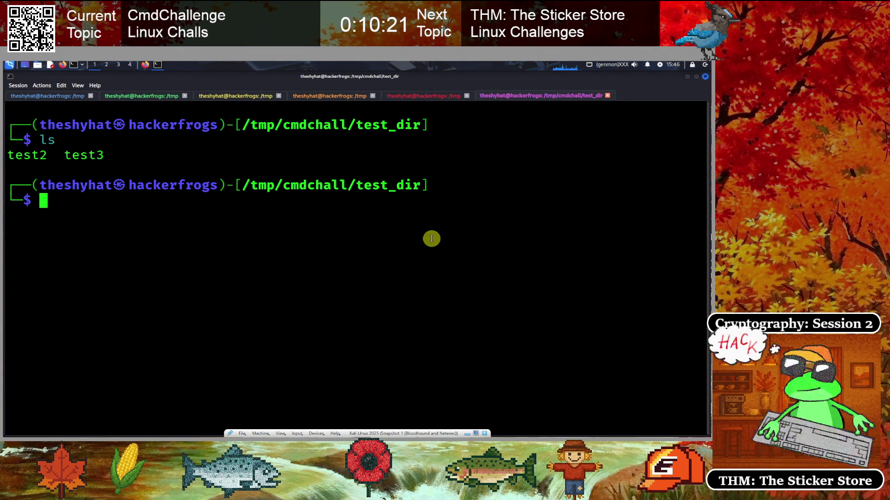
type("rm ")
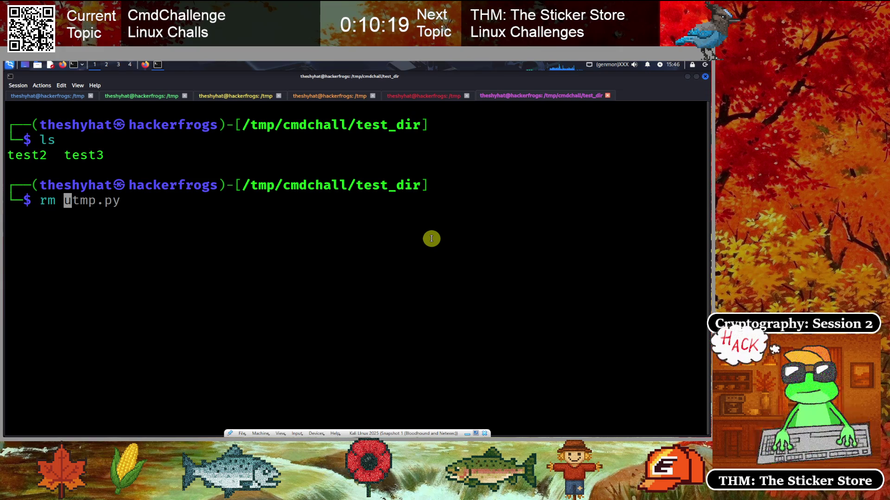
type("*")
key("Return")
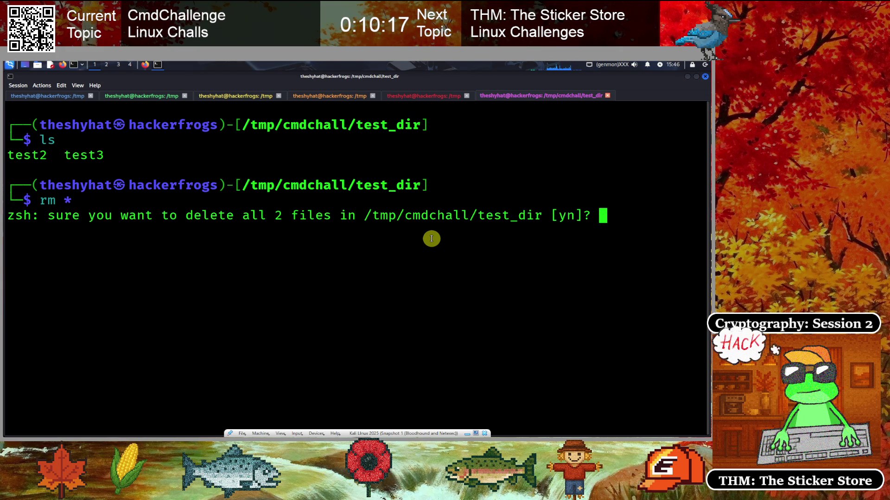
type("y")
key("Return")
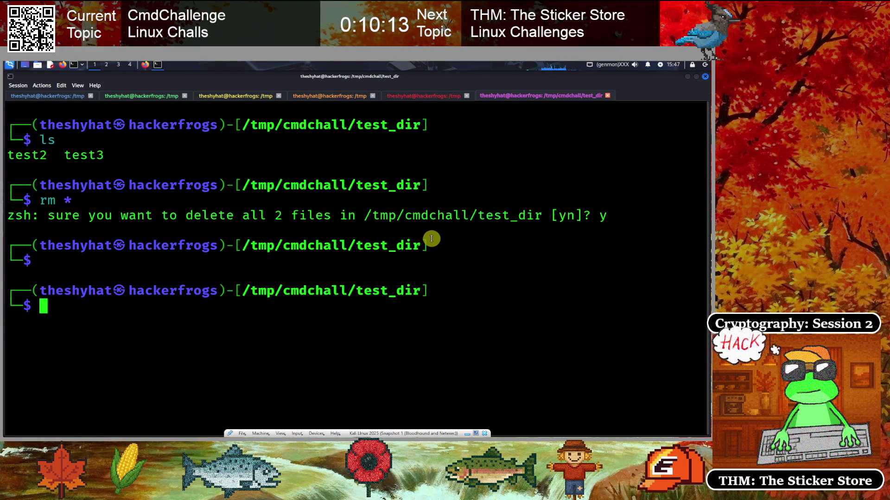
- Create empty files named "the shyhat" and "the hackerfrogs" from recalled touch commands
key("Up")
key("Up")
key("ctrl+Right")
key("ctrl+k")
type("\"")
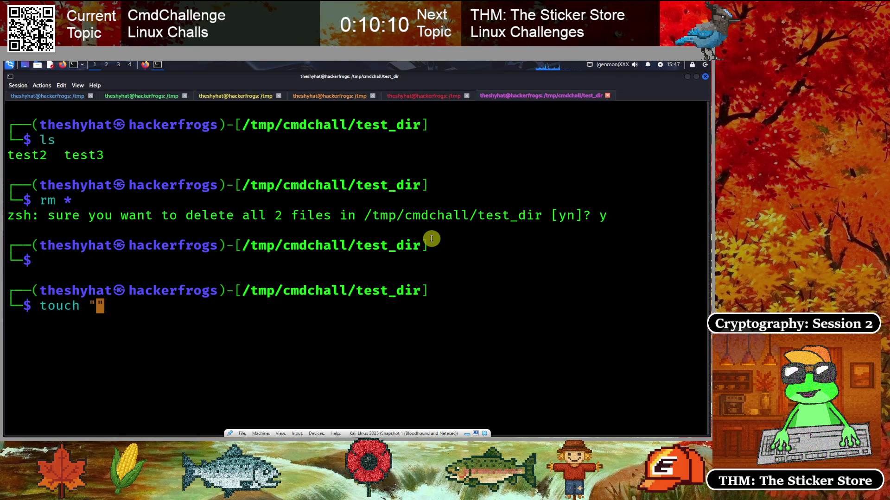
type("the shyha")
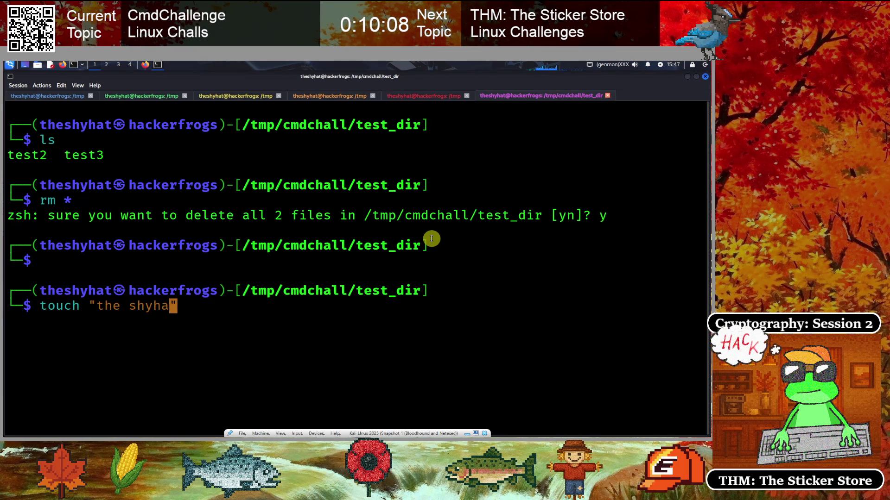
key("Return")
key("Up")
key("Left")
key("Left")
key("Left")
key("Delete")
key("Delete")
key("Delete")
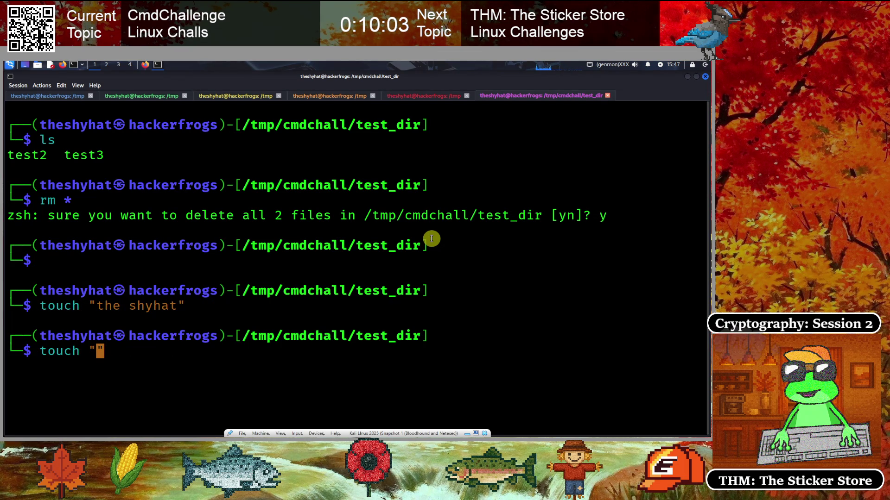
type("the hackerf")
key("Right")
key("Return")
- Clear the screen and list the two new filenames containing spaces
type("clear")
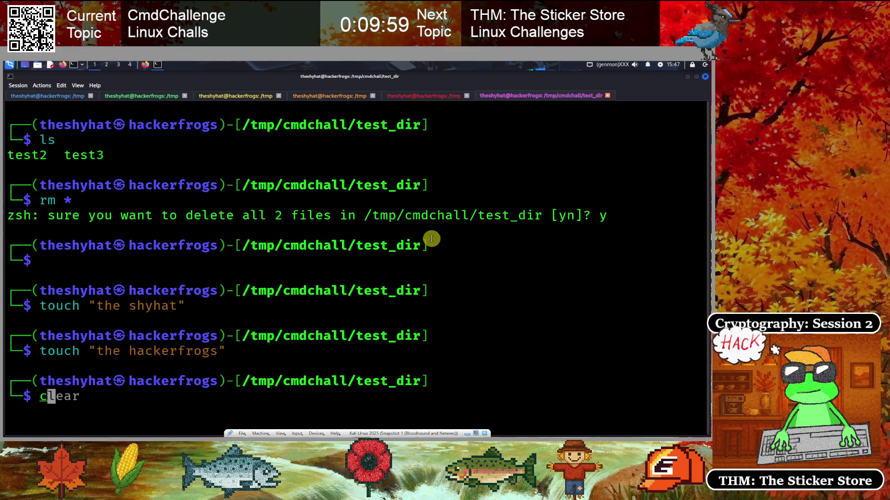
key("Return")
type("ls")
key("Return")
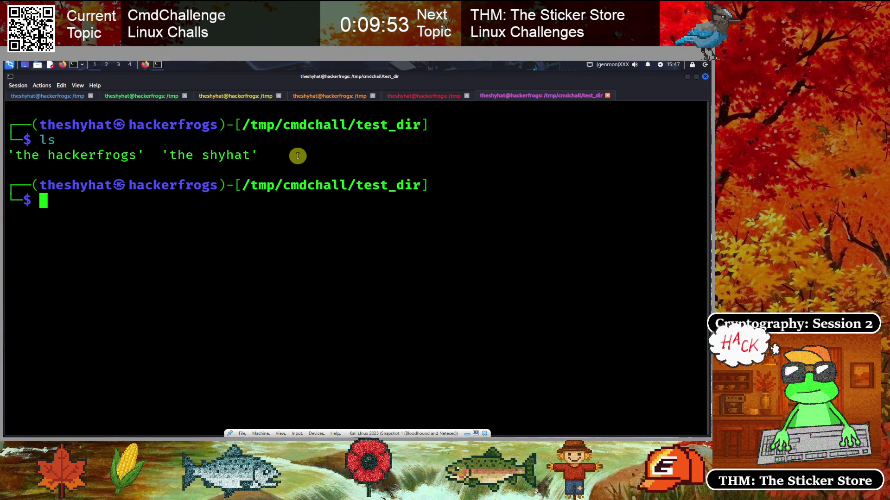
- Run ls -1 | tr ' ' '.' to print the.hackerfrogs and the.shyhat
type("ls -1")
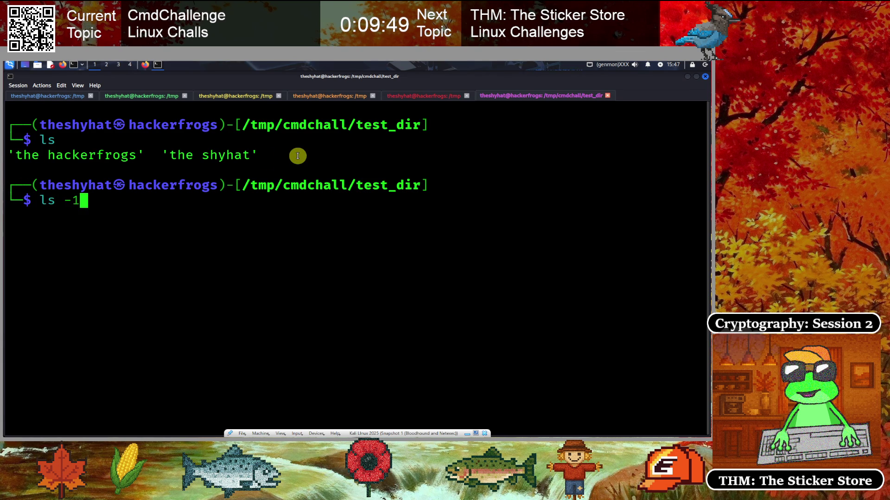
key("Return")
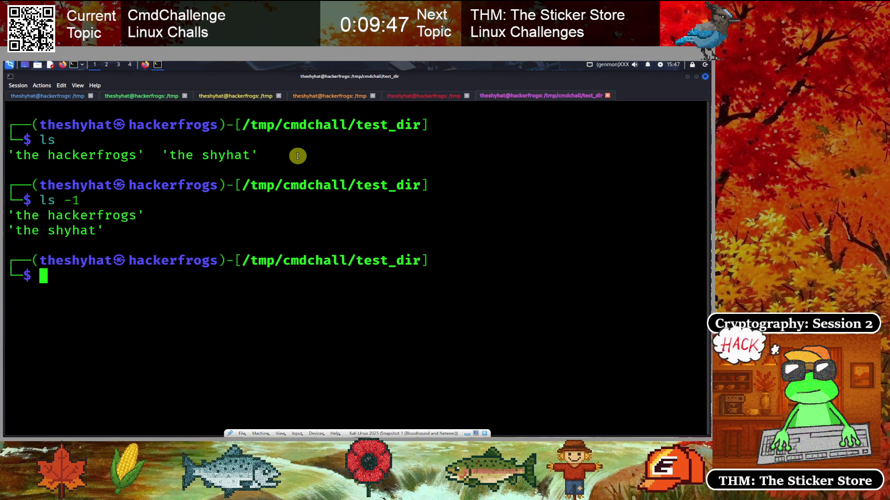
key("Up")
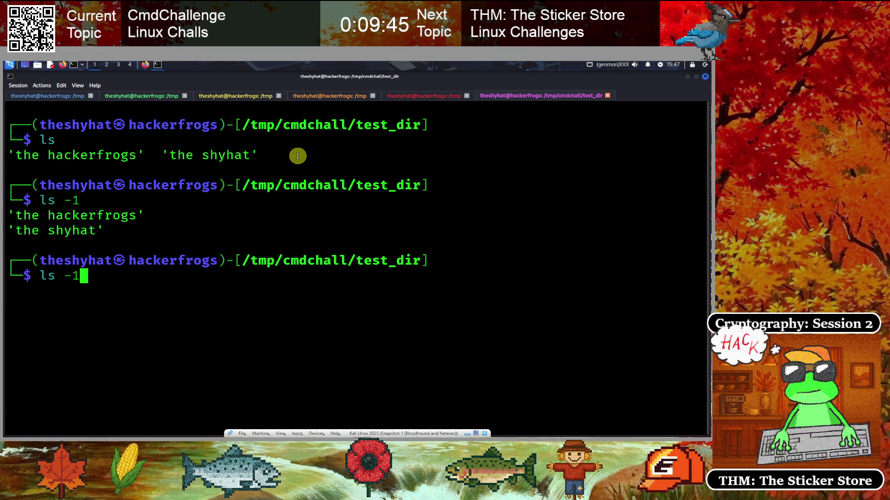
type("| tr ''")
key("Right")
key("Left")
type(".")
key("Right")
key("Return")
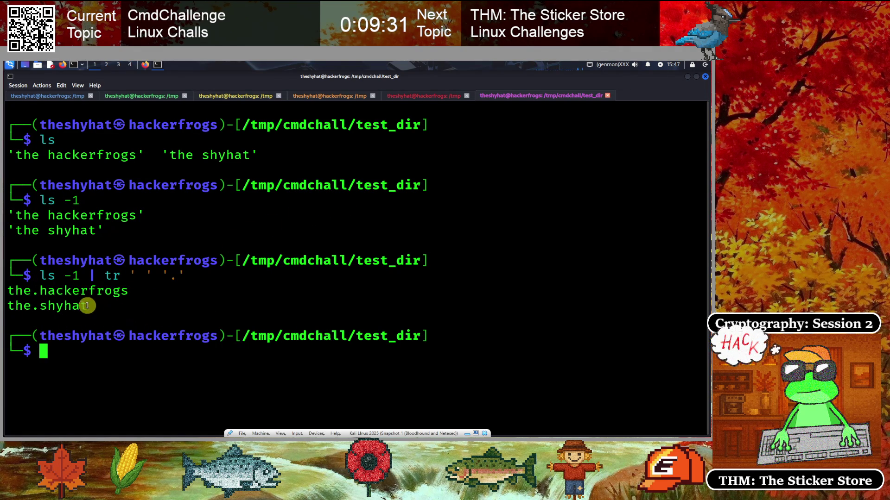
- Copy the ls -1 | tr ' ' '.' command line to the clipboard
left_click_drag(41, 274, 184, 271)
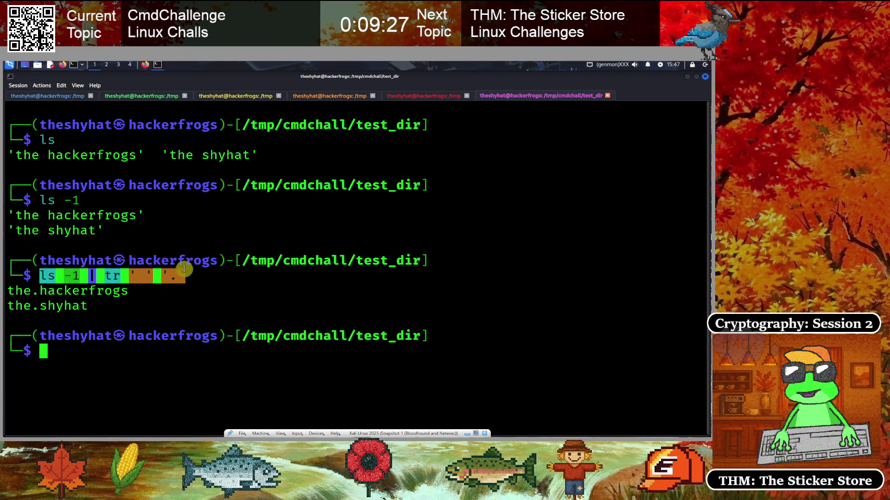
right_click(96, 277)
left_click(119, 281)
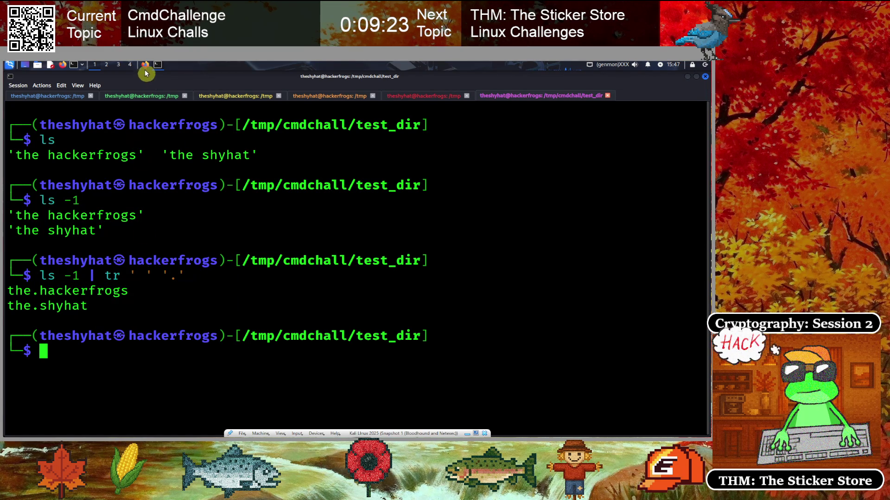
- Paste ls -1 | tr ' ' '.' into CmdChallenge, submit it, and scroll to the .tf directories challenge
left_click(146, 64)
key("ctrl+v")
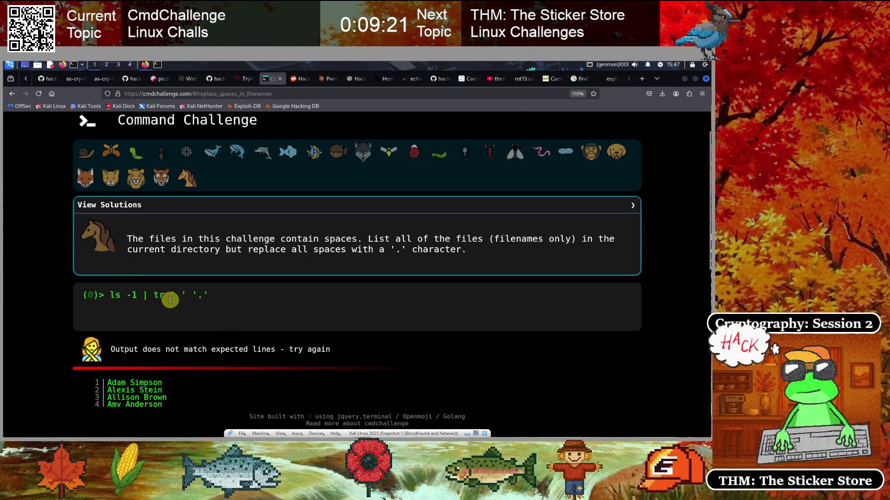
key("Return")
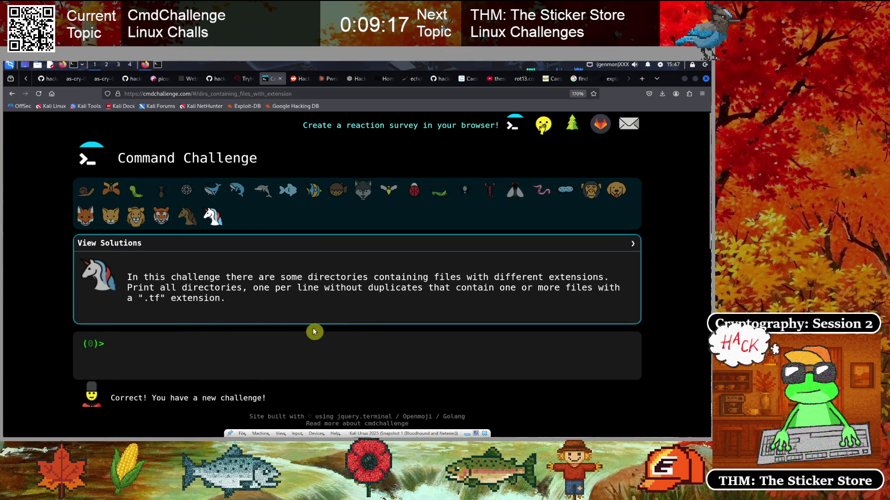
scroll(253, 333, "down", 3)
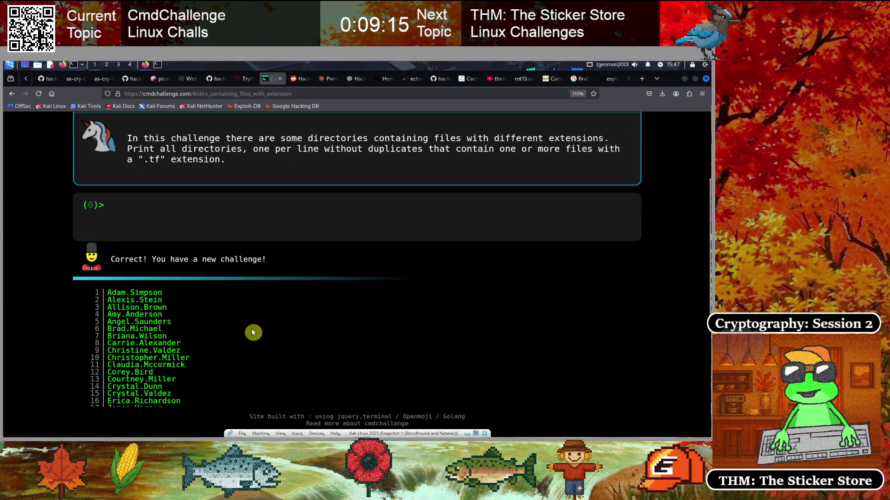
scroll(254, 333, "down", 2)
scroll(130, 329, "down", 4)
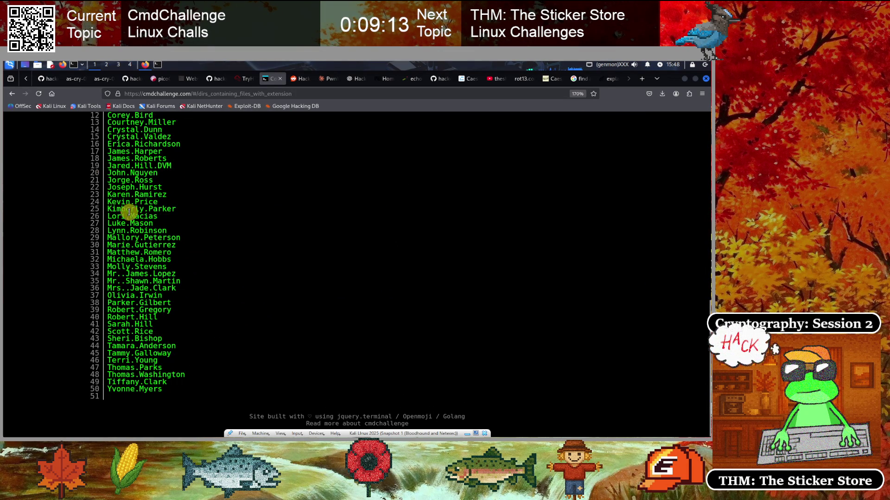
scroll(240, 340, "up", 10)
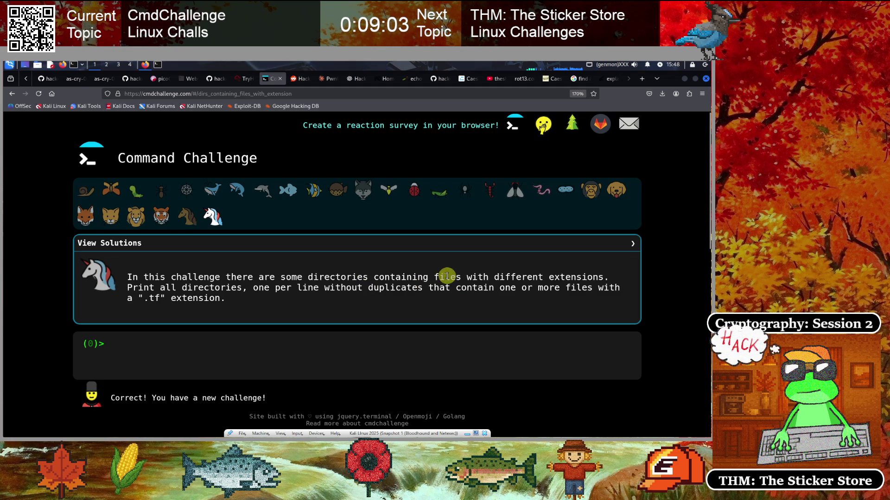
left_click_drag(439, 277, 597, 278)
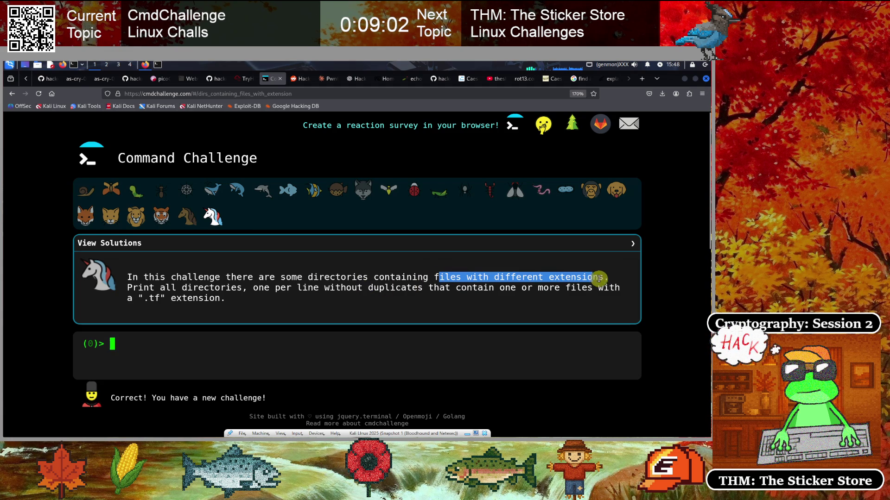
left_click(160, 295)
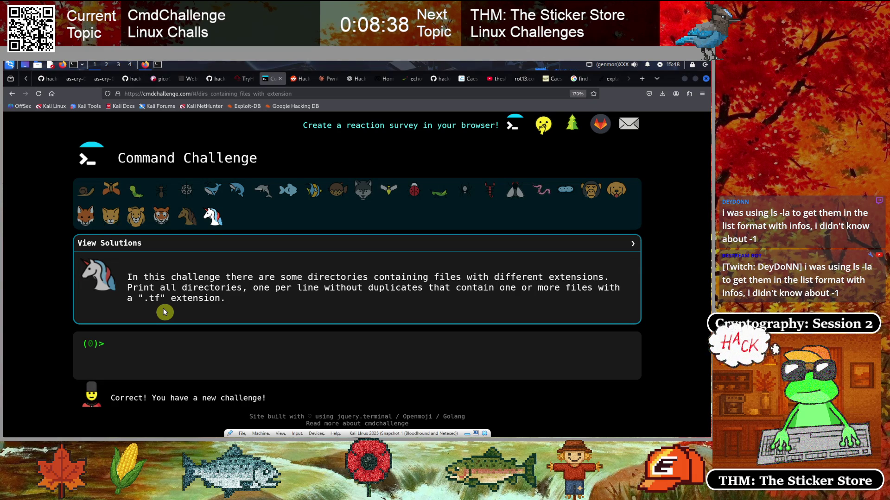
- Show the long ls -l listing of both files in the terminal, then return to CmdChallenge
left_click(157, 65)
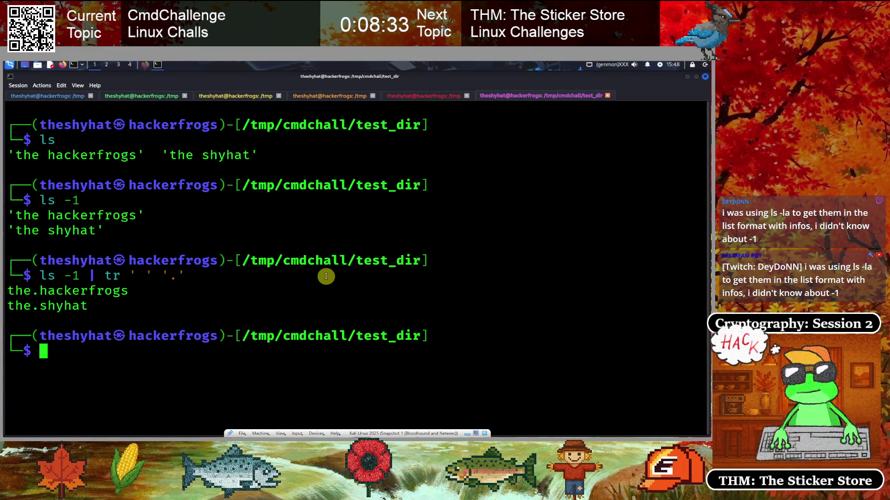
type("ls -l")
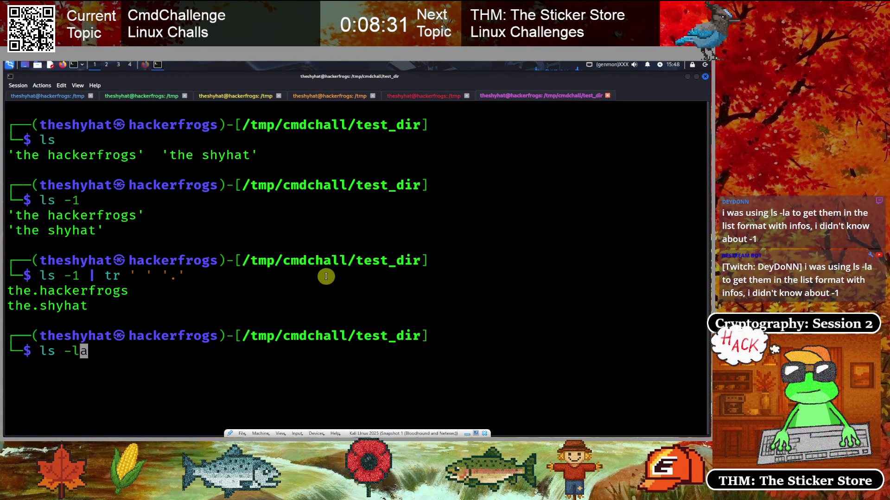
key("Return")
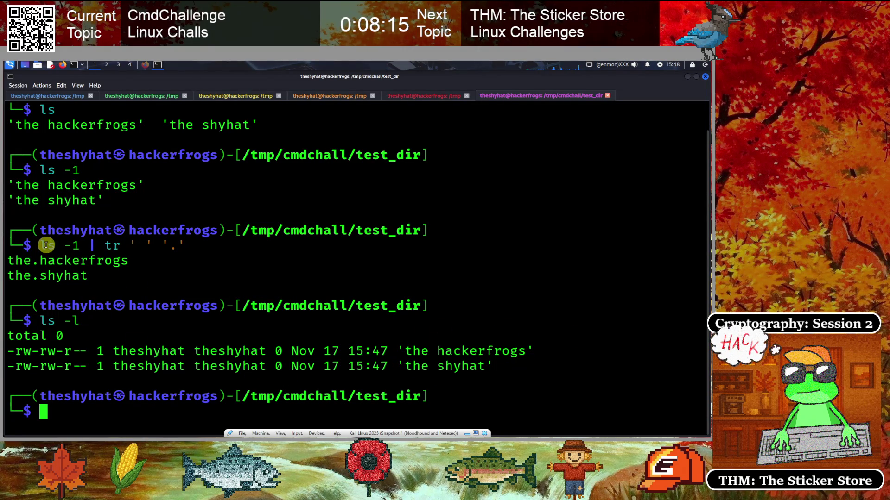
double_click(65, 241)
left_click(179, 277)
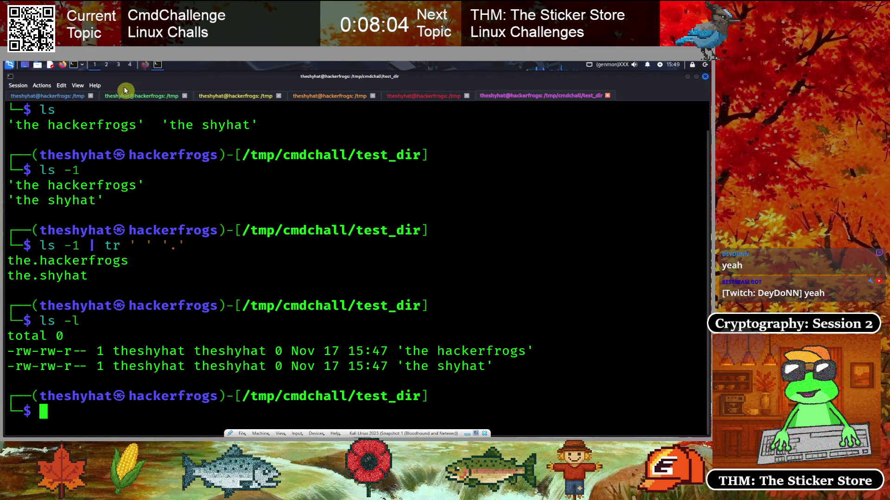
left_click(147, 65)
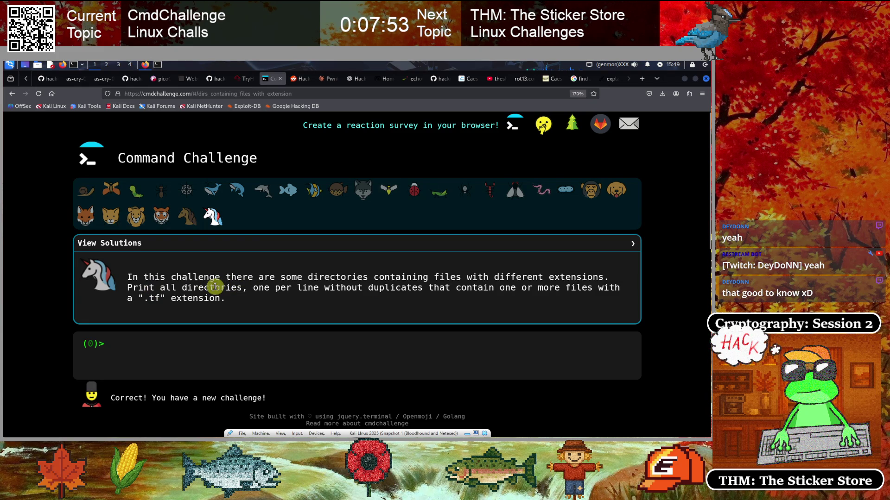
- Draft find . -type f -name "*.tf" at the prompt, correcting an earlier -type d attempt
mouse_move(319, 288)
left_mouse_down()
mouse_move(134, 287)
mouse_move(126, 277)
left_mouse_up()
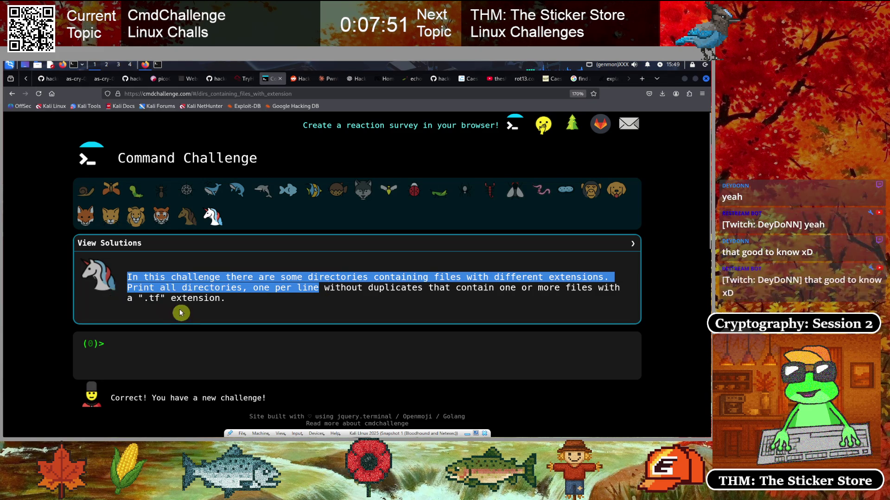
left_click(184, 301)
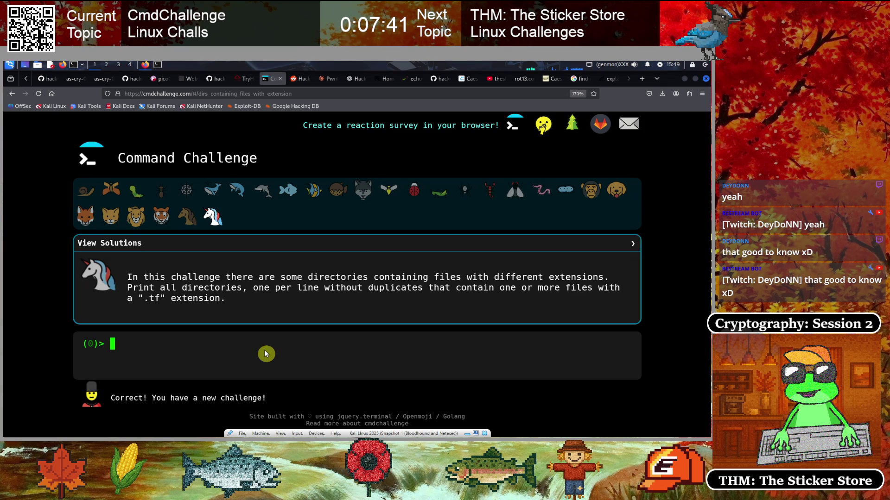
type("grep")
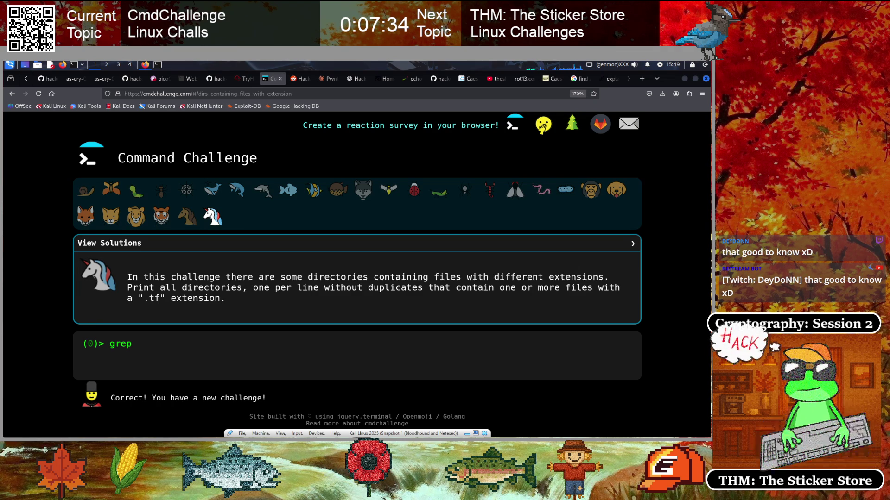
type("find")
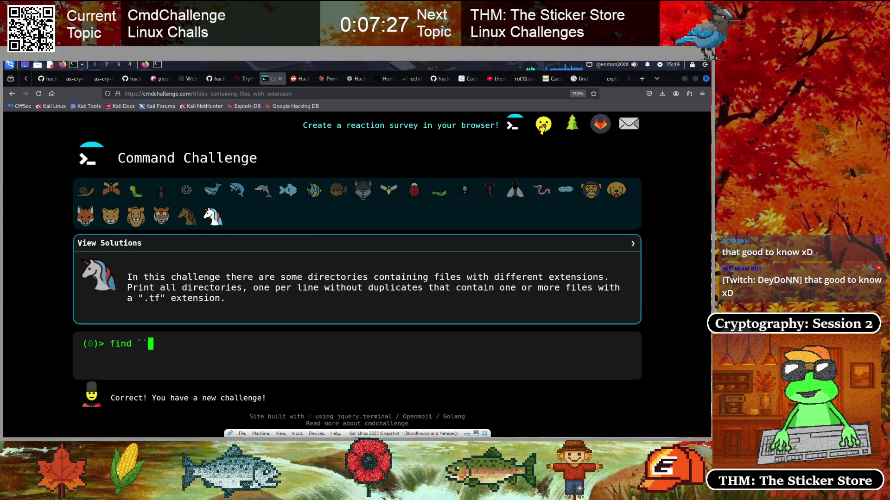
key("BackSpace")
key("BackSpace")
type(".")
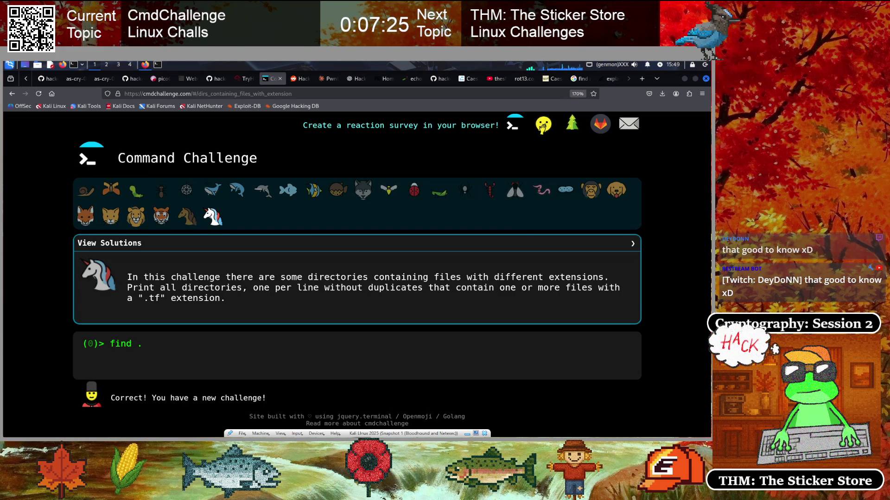
type(" -t")
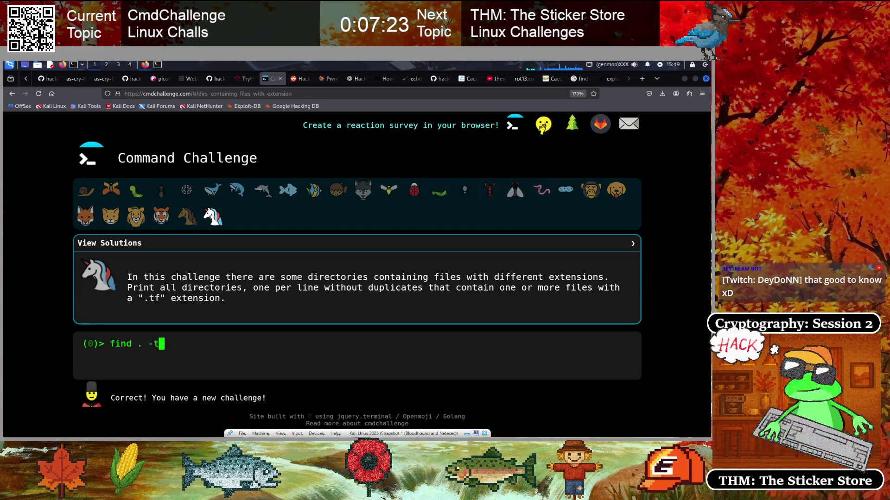
type("ype d -")
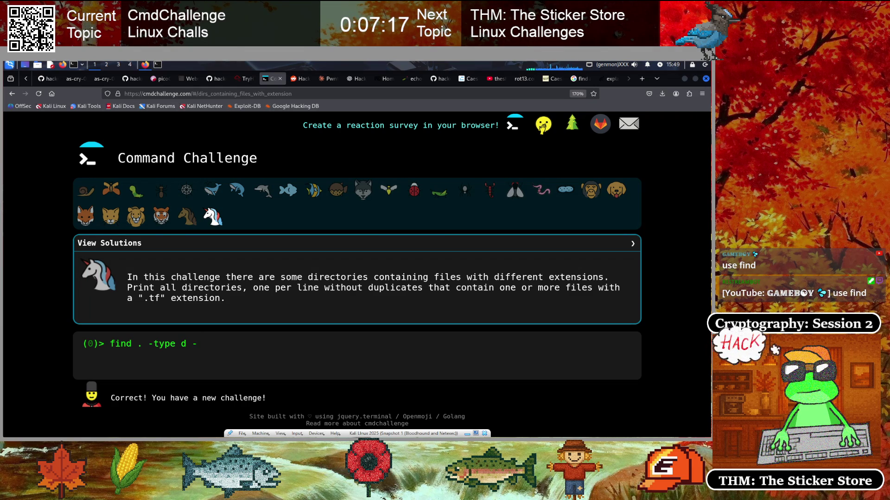
type("name")
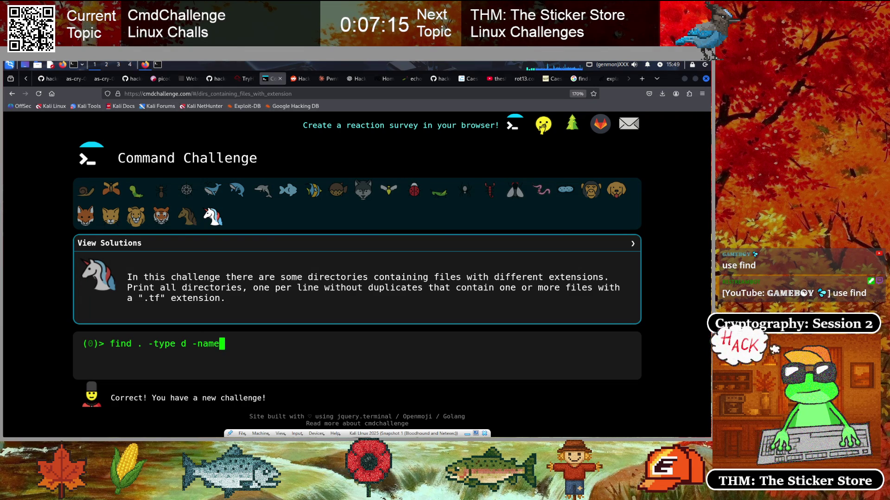
key("BackSpace")
key("BackSpace")
key("BackSpace")
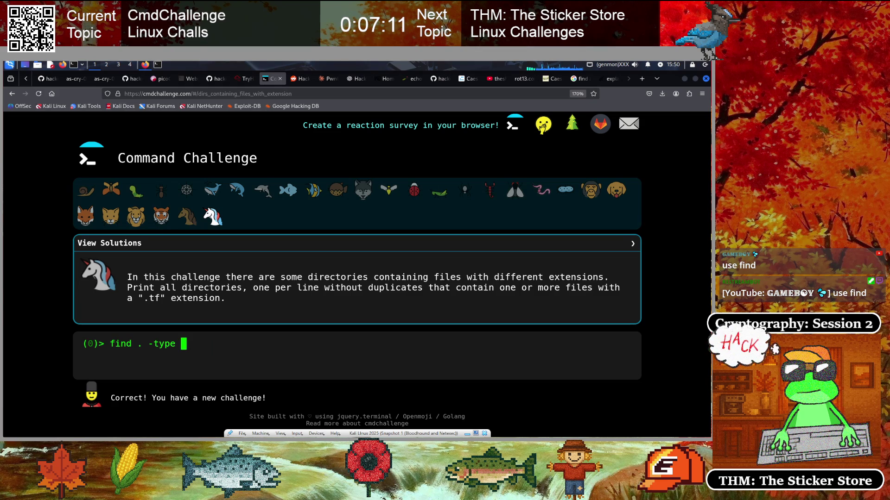
type("f")
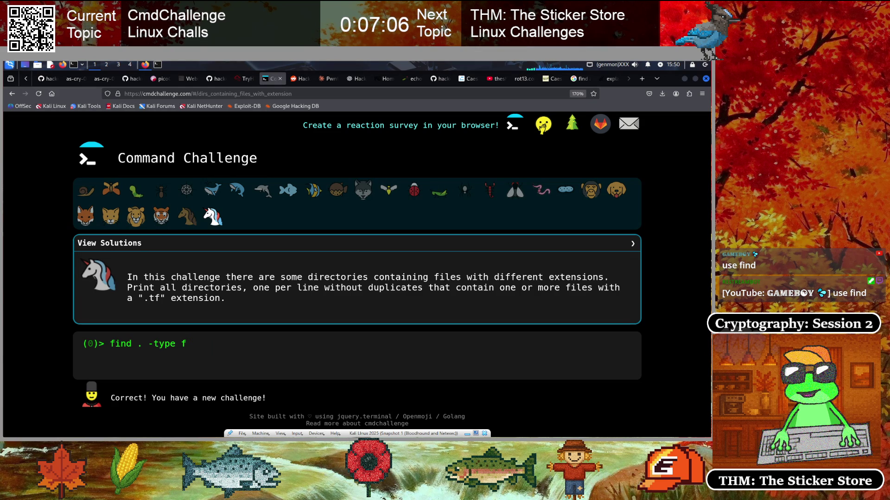
type(" -name")
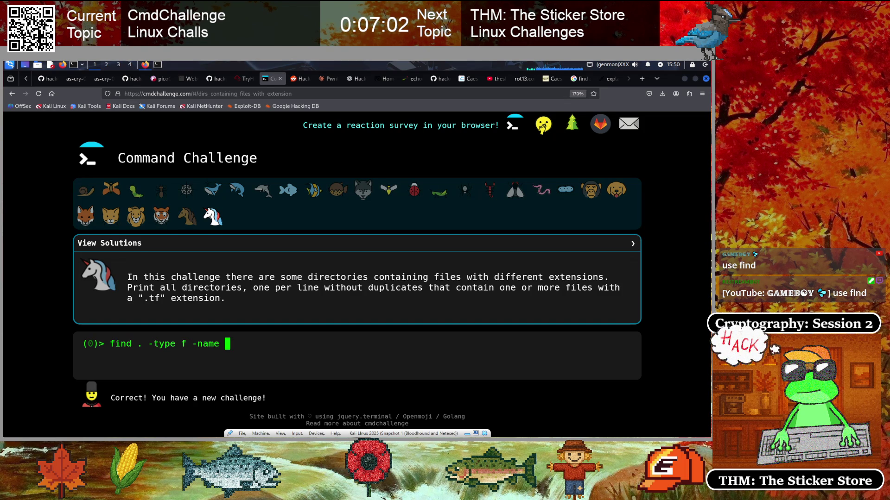
type("\"\"")
type("*")
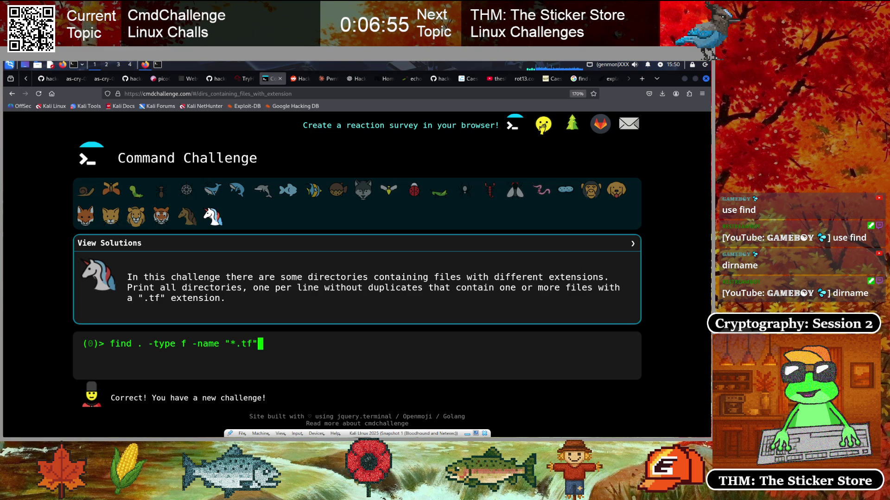
- Submit the .tf file search, then extend the recalled command with -exec basename {} \;
key("Return")
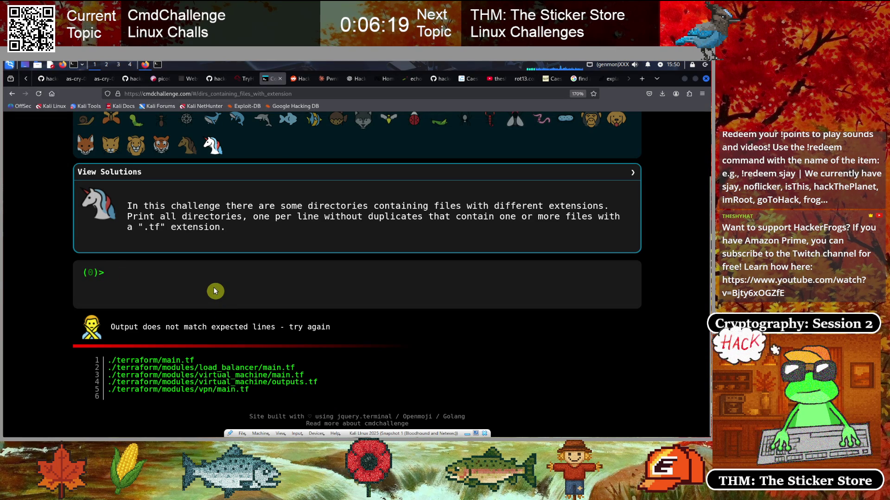
key("Up")
type("-exec ")
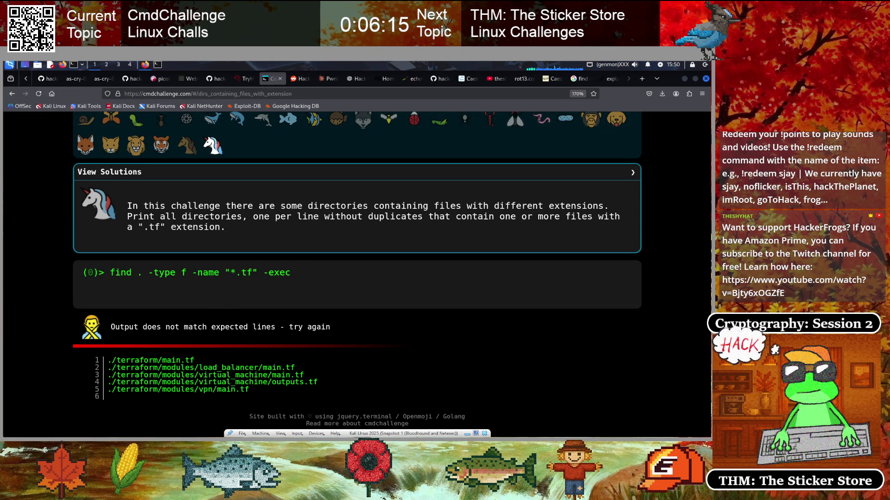
type("{} ")
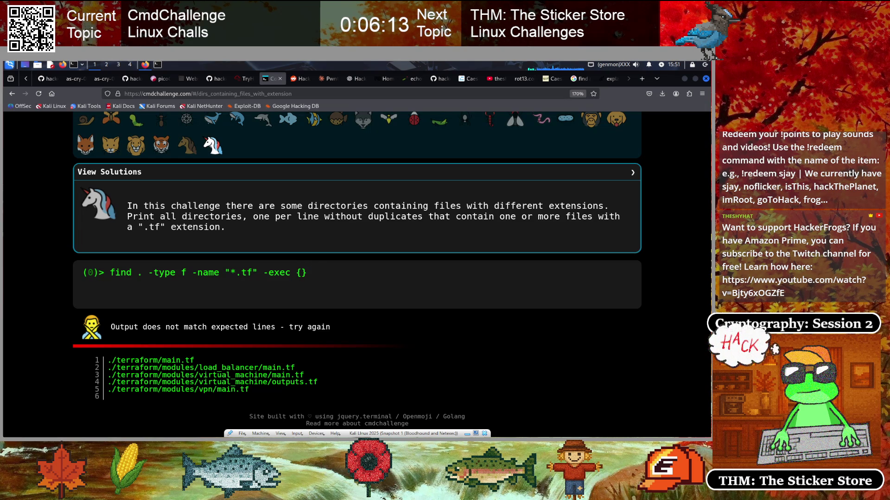
type("\\;")
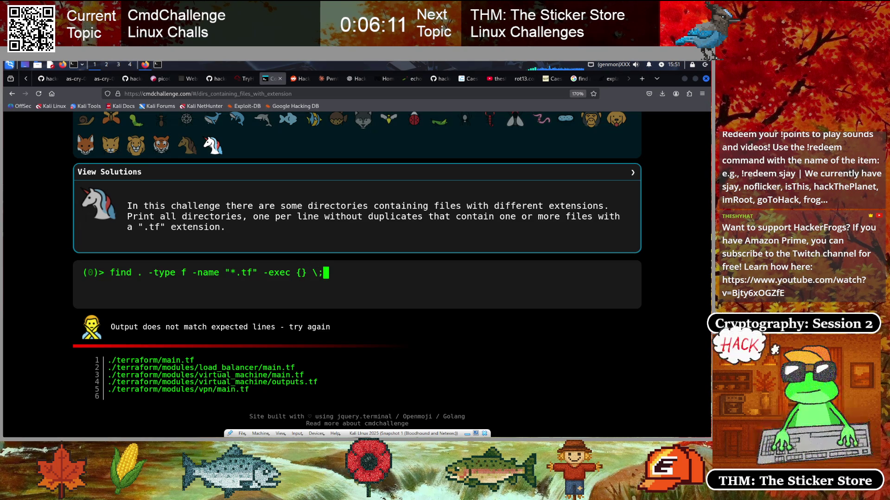
key("Left")
key("Left")
key("Right")
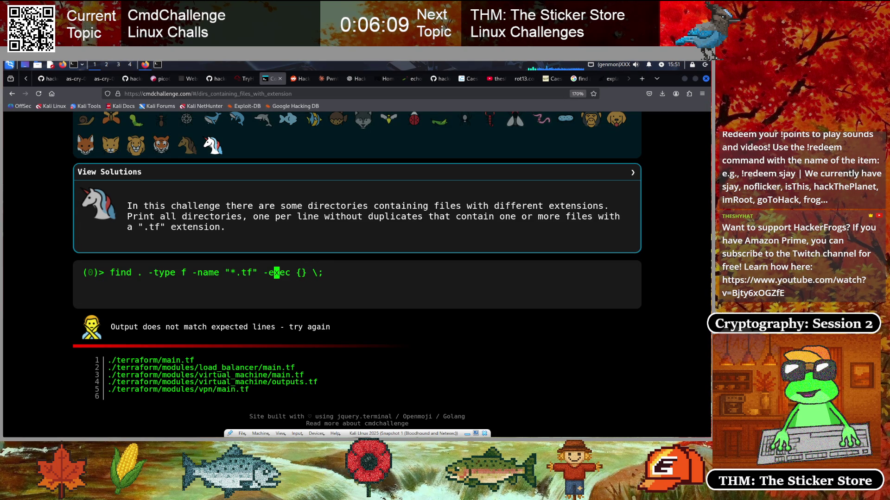
type("base")
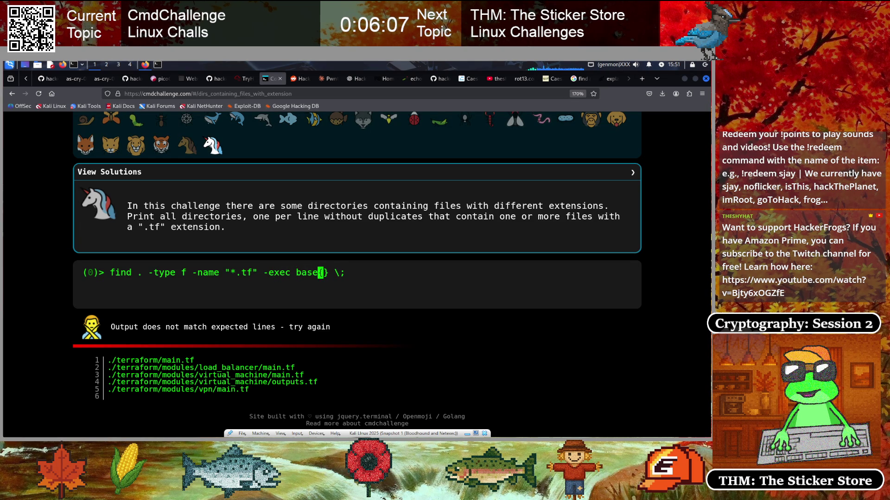
type("name")
key("End")
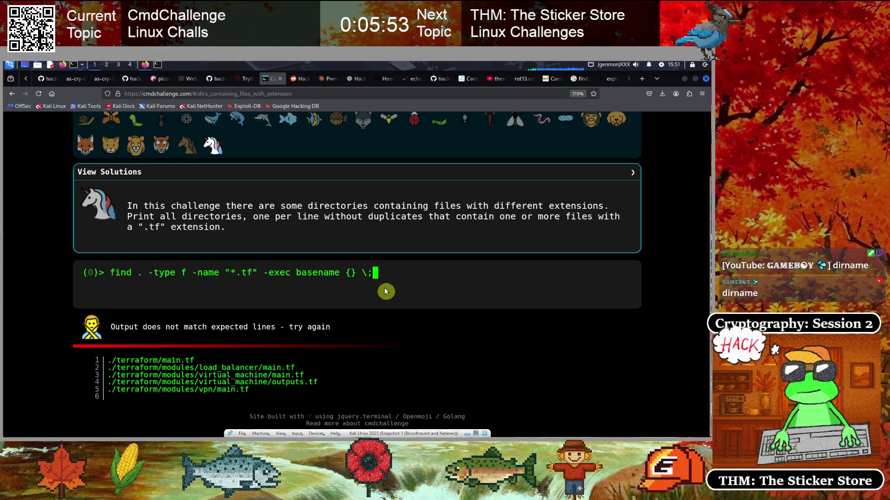
key("Left")
key("Left")
key("Left")
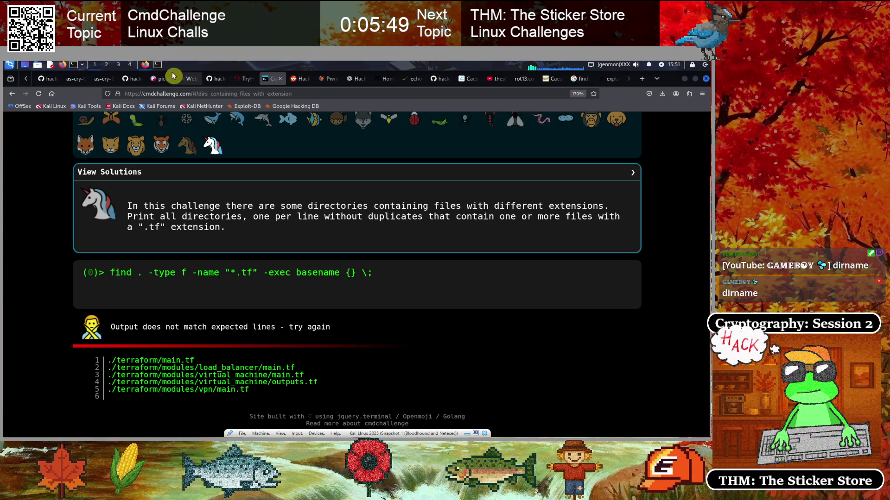
left_click(158, 64)
- Clear the terminal and run dirname with no argument, then dirname on '.'
type("clear")
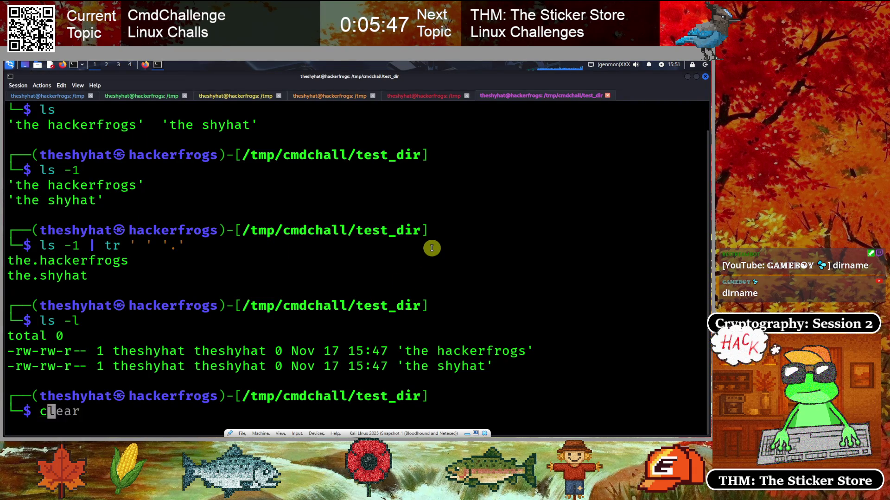
key("Return")
type("dirname")
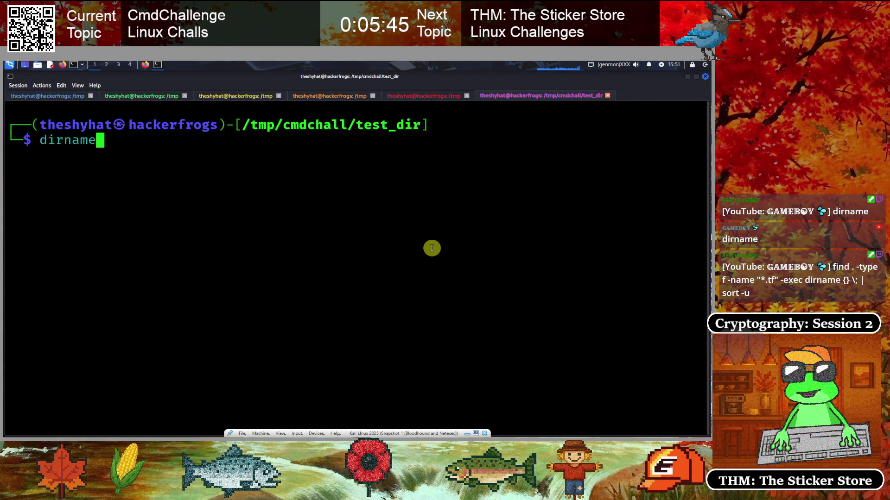
key("Return")
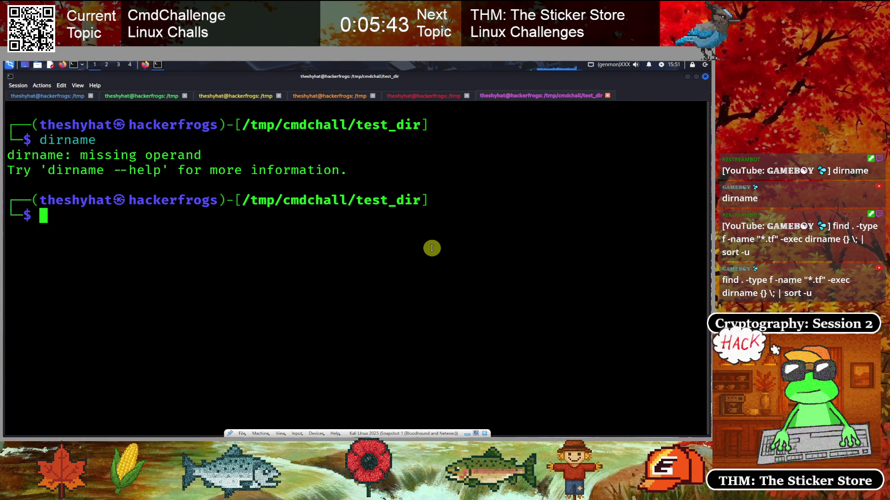
key("Up")
type(".")
key("Return")
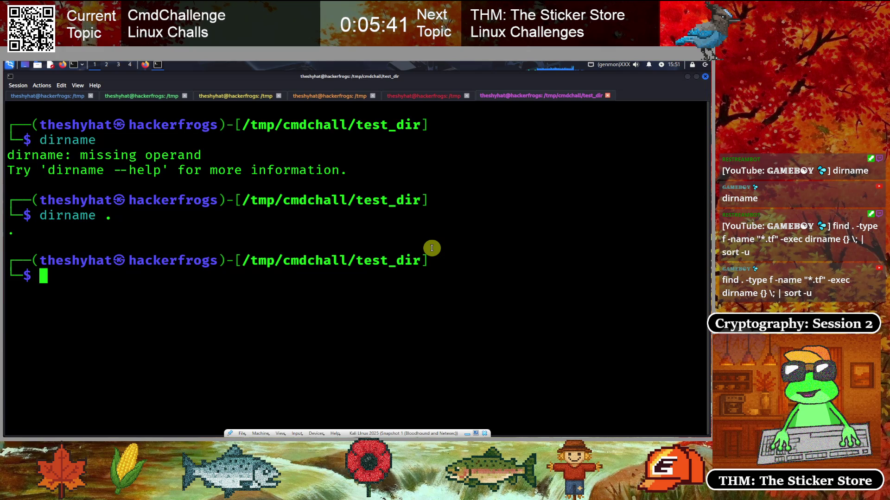
- Run dirname on the pasted /tmp/cmdchall/test_dir path, getting /tmp/cmdchall
key("Up")
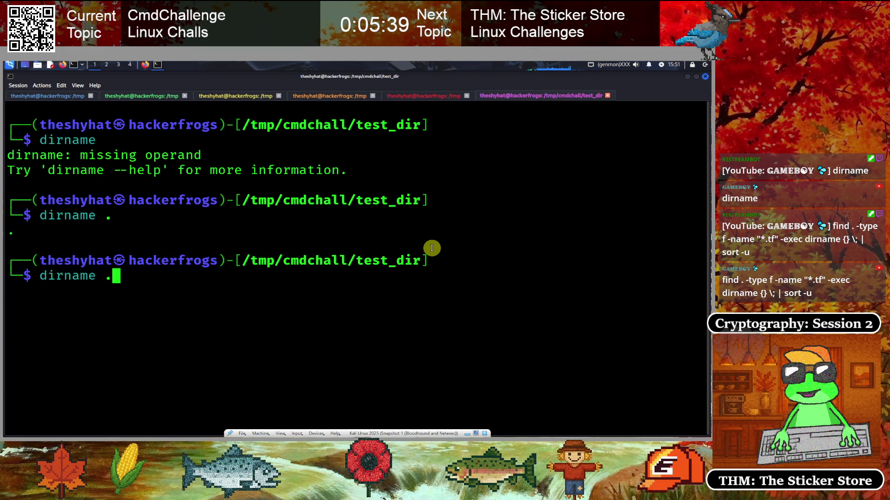
key("Left")
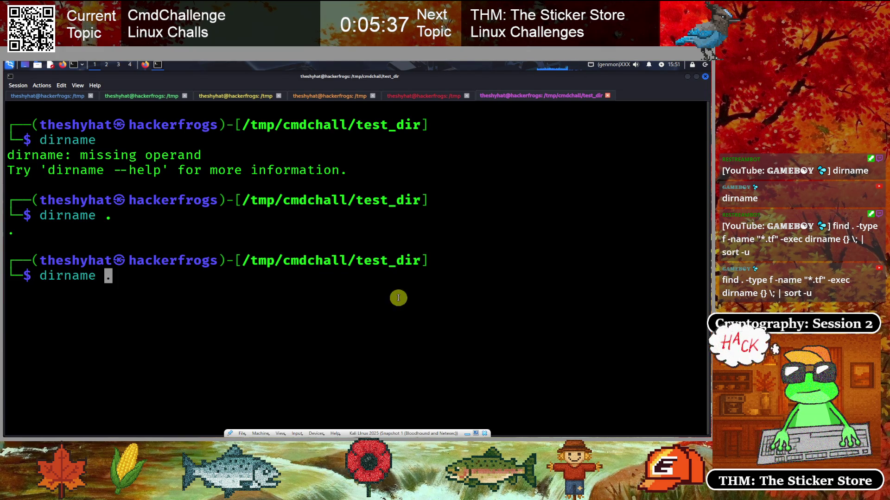
left_click_drag(244, 260, 420, 261)
right_click(415, 263)
left_click(428, 276)
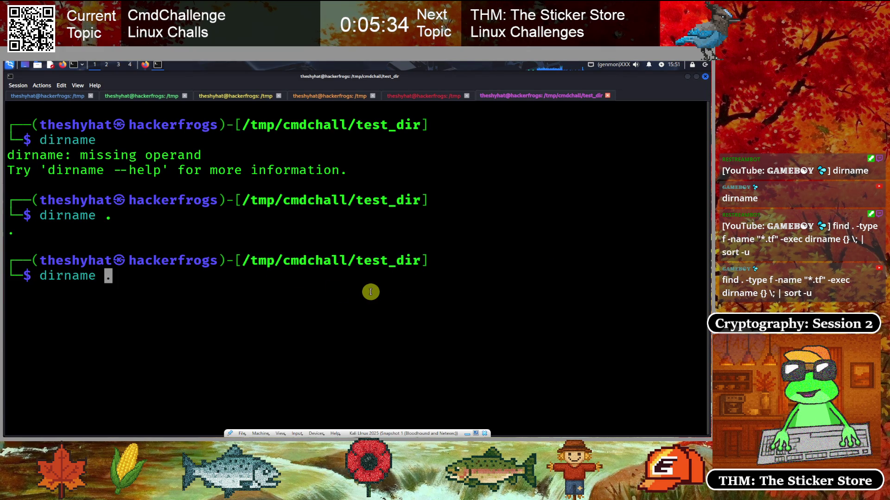
type("/tmp/cmdchall/test_dir")
key("Return")
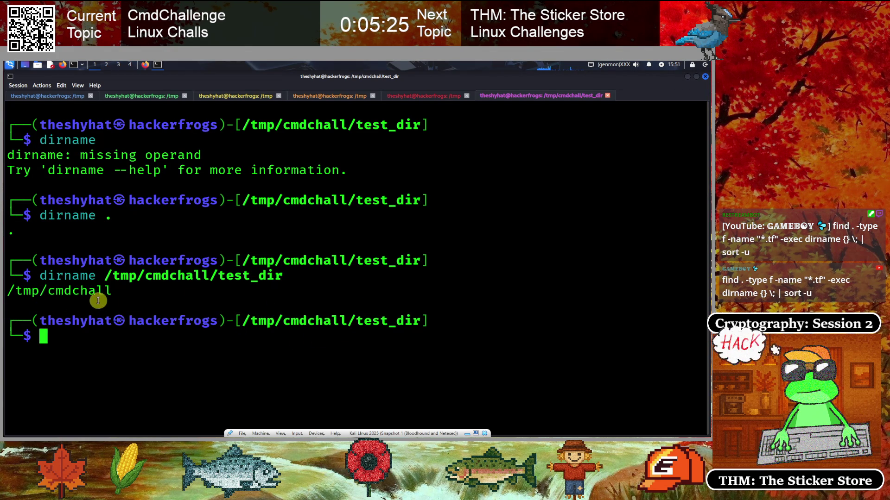
left_click_drag(208, 276, 298, 276)
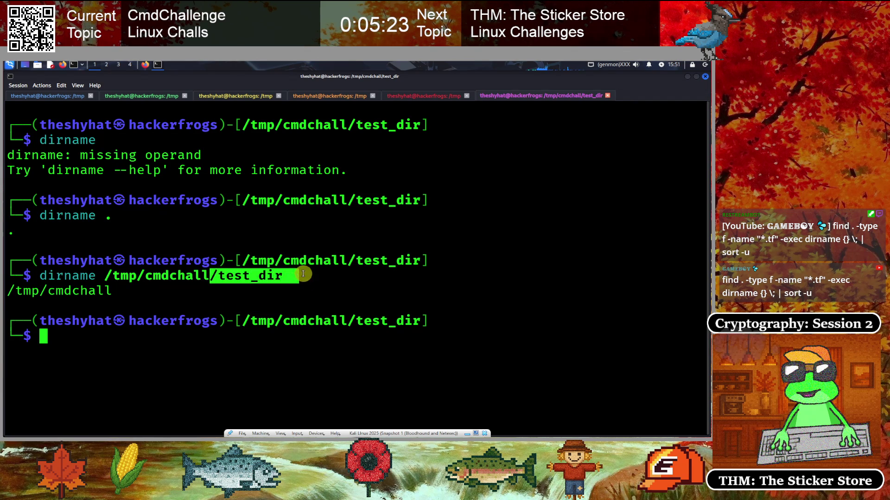
left_click(236, 298)
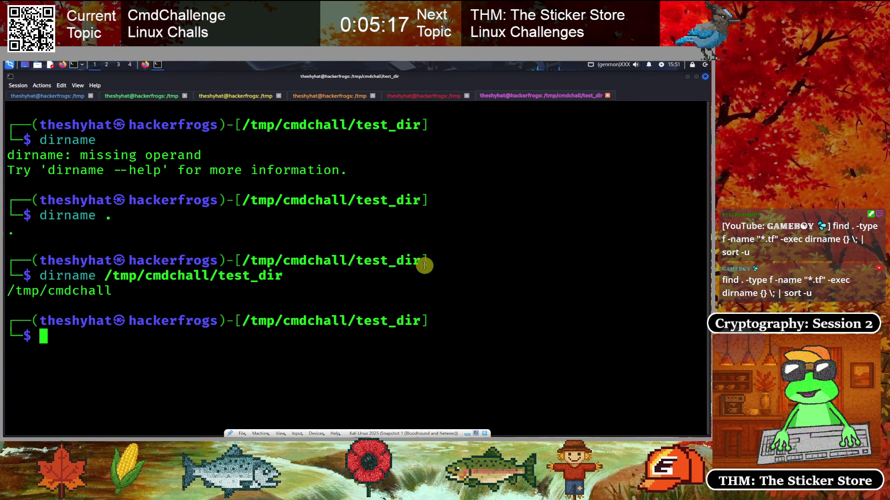
left_click(145, 64)
- Replace basename with dirname in the -exec clause and submit the command
key("Left")
key("Left")
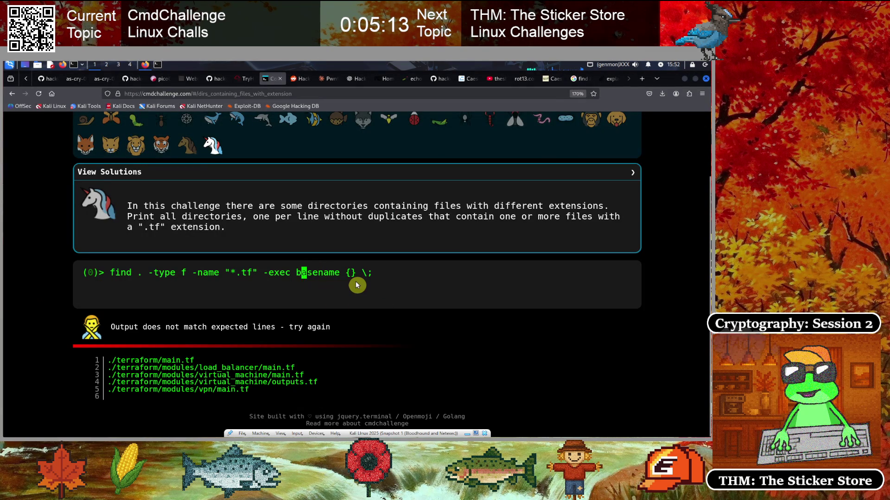
key("Delete")
key("Delete")
key("Delete")
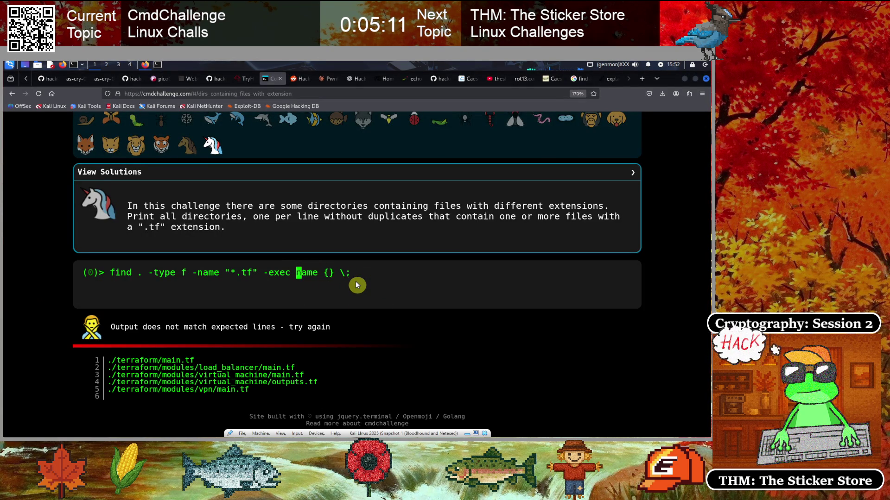
type("dirname")
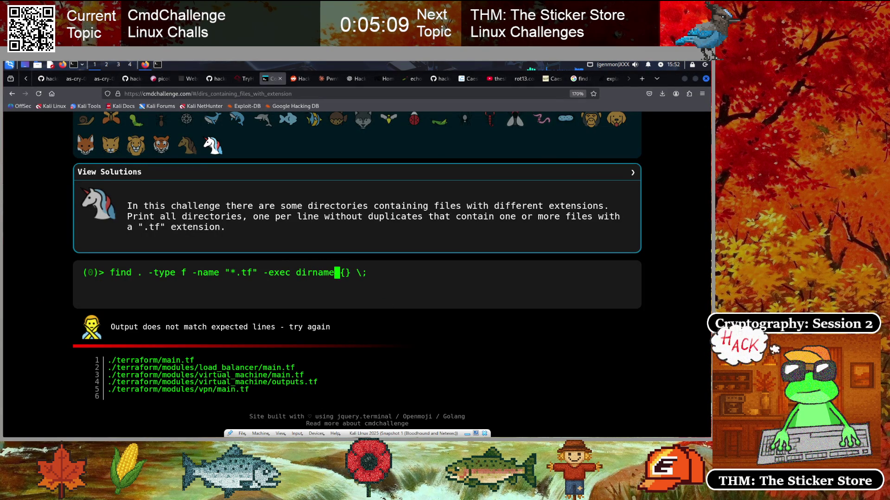
key("Return")
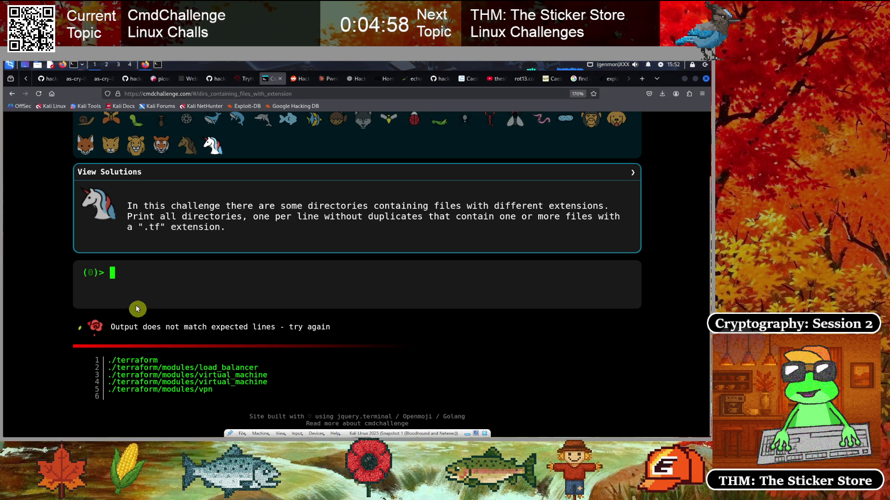
- Submit find `pwd` -type f -name "*.tf" -exec dirname {} \; and review the rejected paths
key("Up")
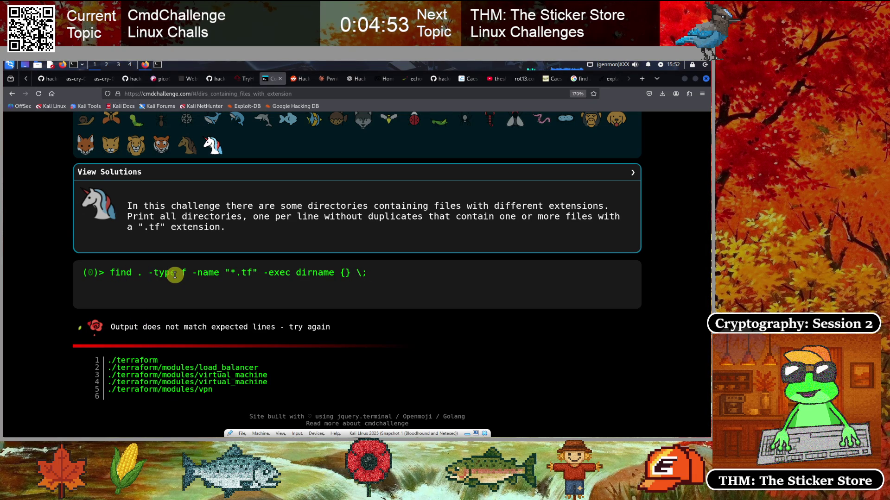
type("`")
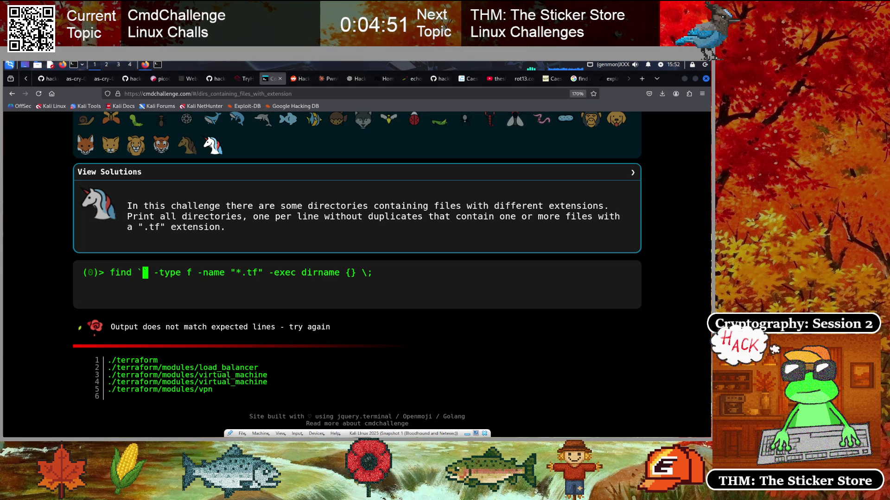
type("pwd")
key("End")
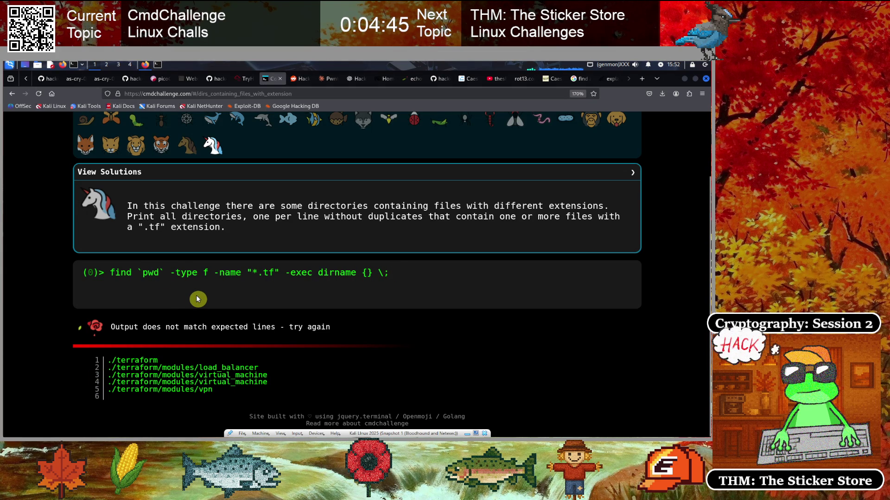
key("Home")
key("End")
key("Return")
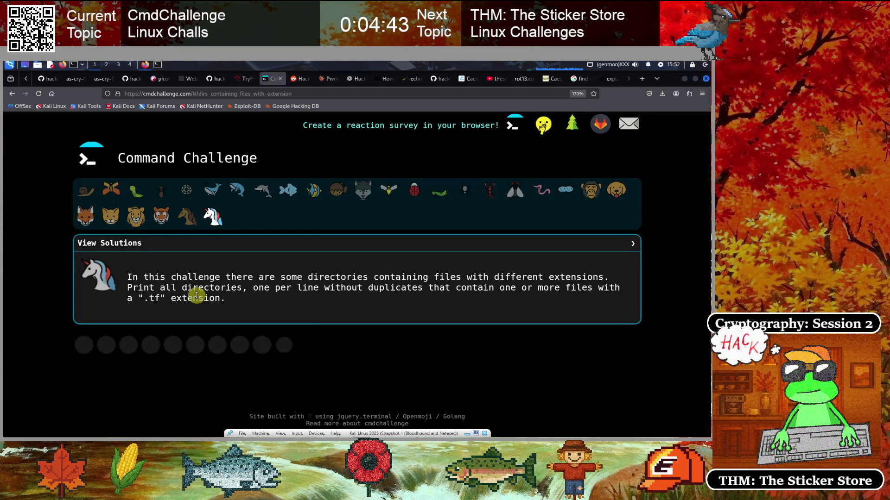
scroll(100, 300, "down", 2)
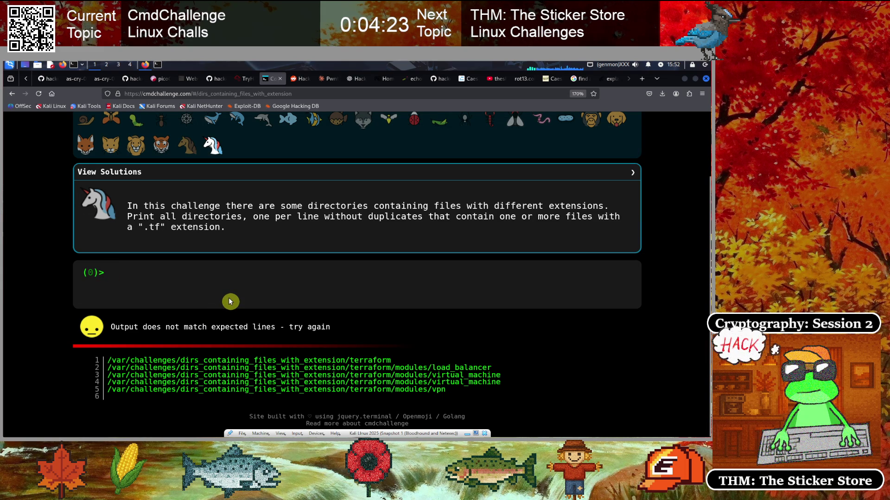
key("Up")
- Submit find . -type f -name "*.tf" -exec dirname {} \; | sort -u with '.' replacing `pwd`
key("Home")
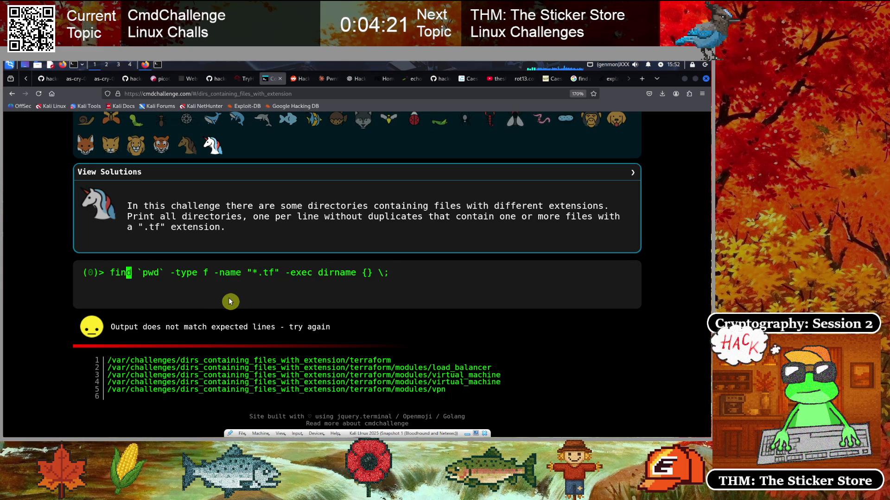
key("Delete")
key("Delete")
key("Delete")
type(".")
key("End")
key("Left")
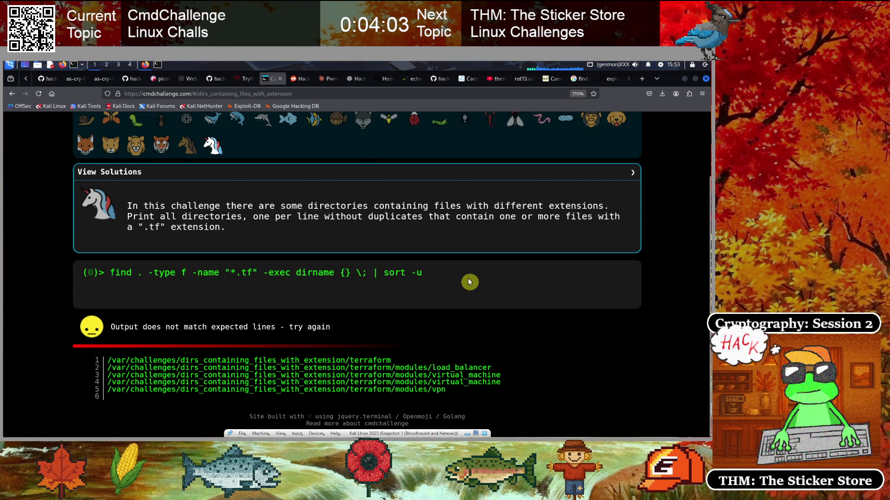
key("Return")
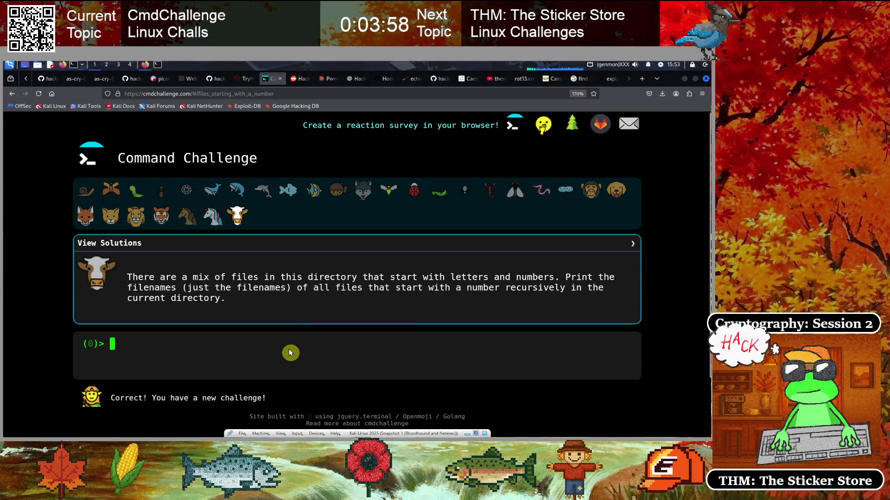
- Recall the solved find ... | sort -u command and copy it
key("Up")
left_click_drag(421, 341, 112, 343)
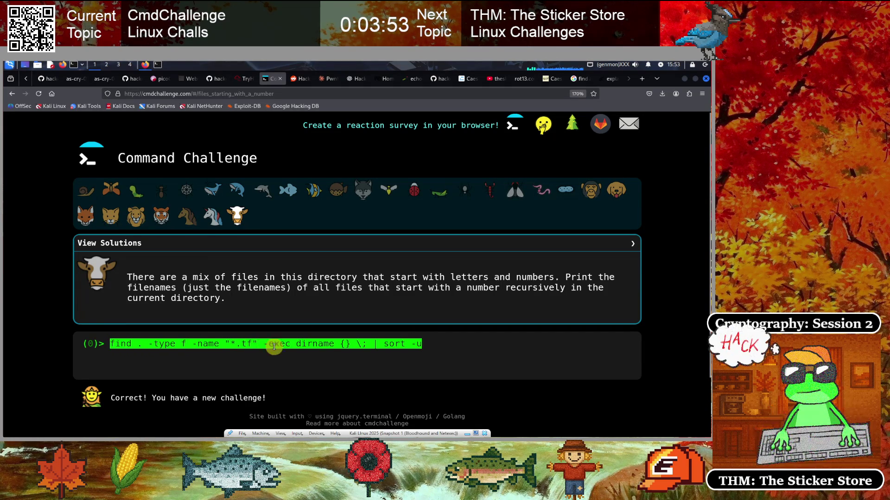
right_click(318, 341)
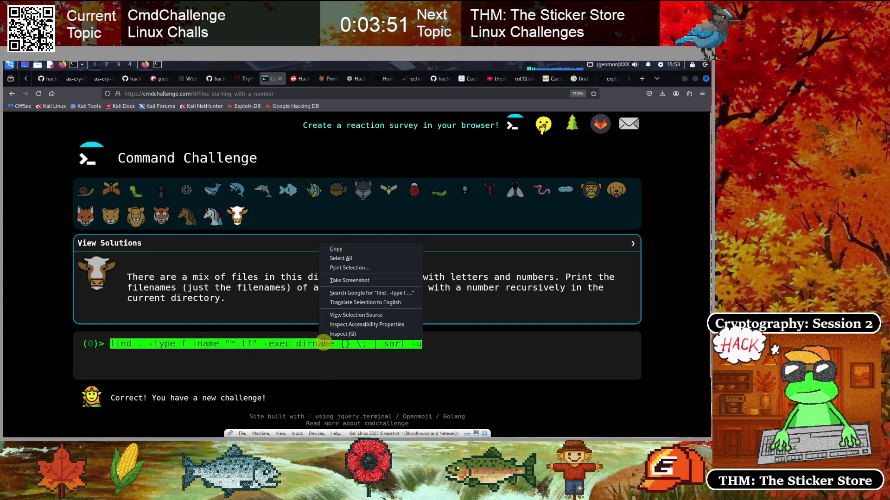
left_click(352, 259)
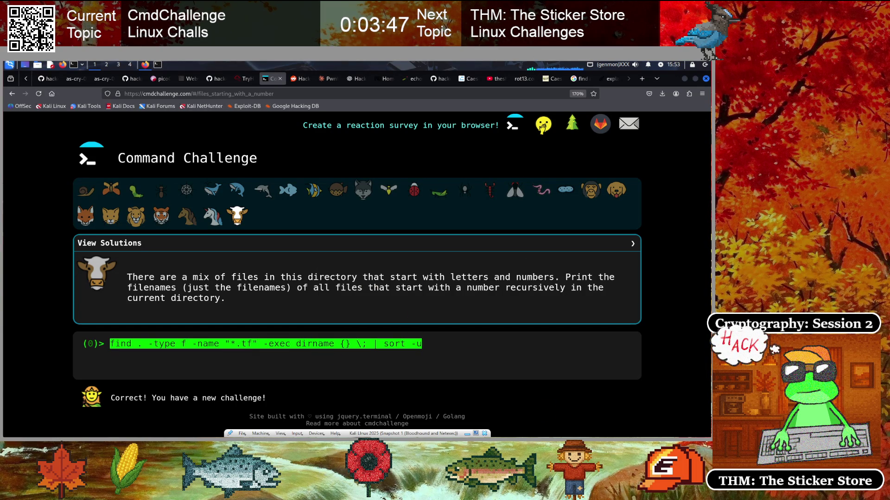
left_click(132, 357)
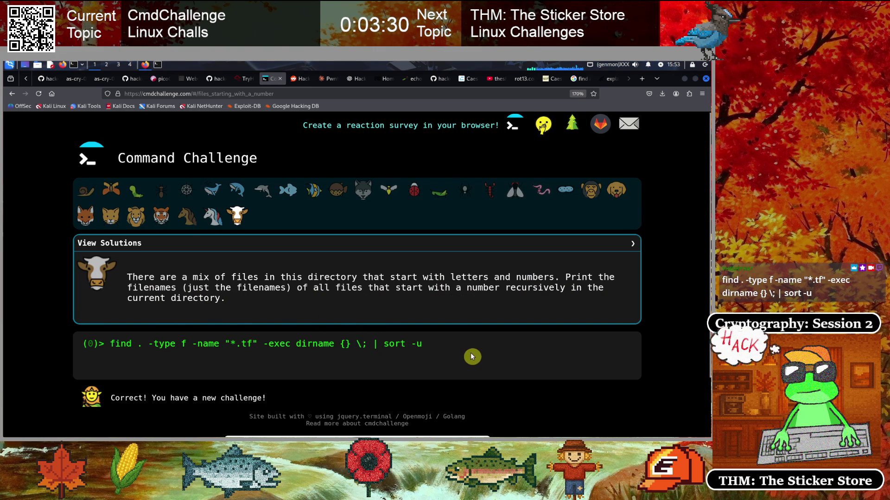
- Trim the prompt back to 'find . -type f -name' for the new challenge
key("BackSpace")
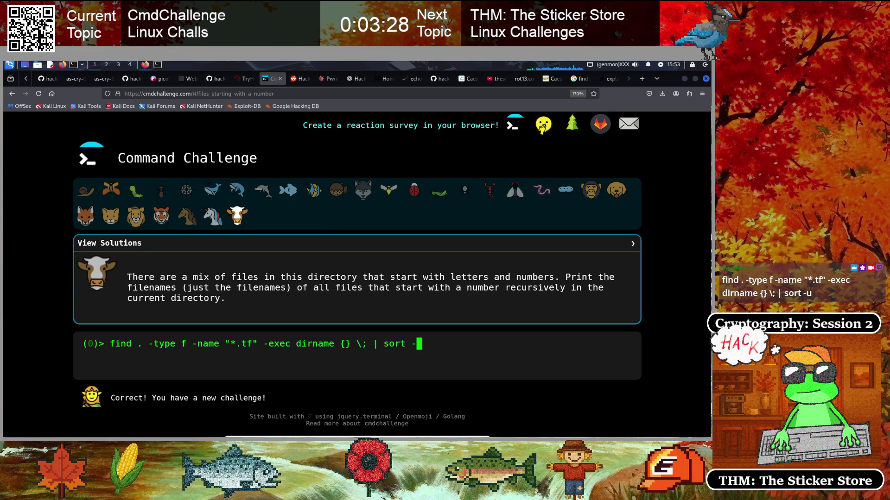
key("BackSpace")
key("BackSpace")
key("BackSpace")
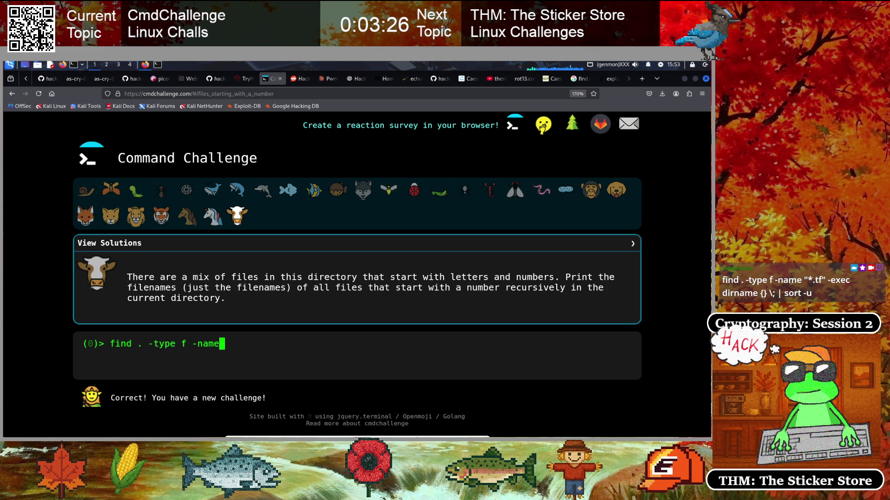
key("BackSpace")
key("BackSpace")
key("BackSpace")
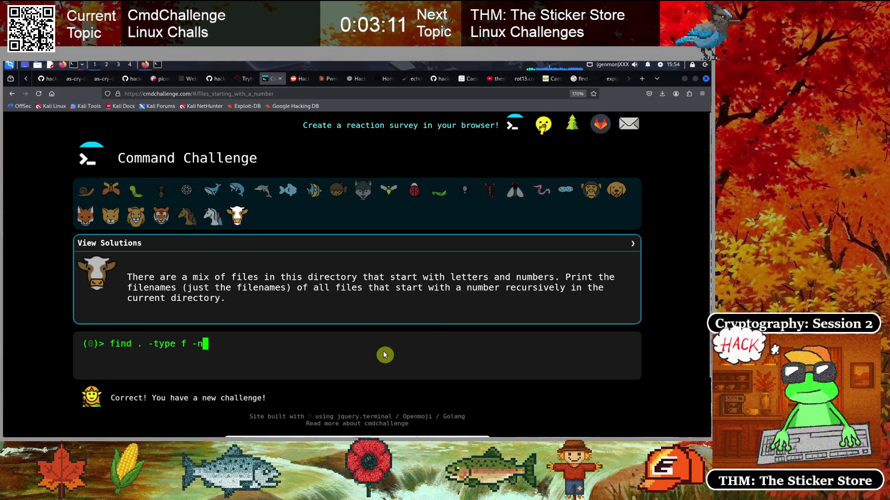
key("BackSpace")
key("BackSpace")
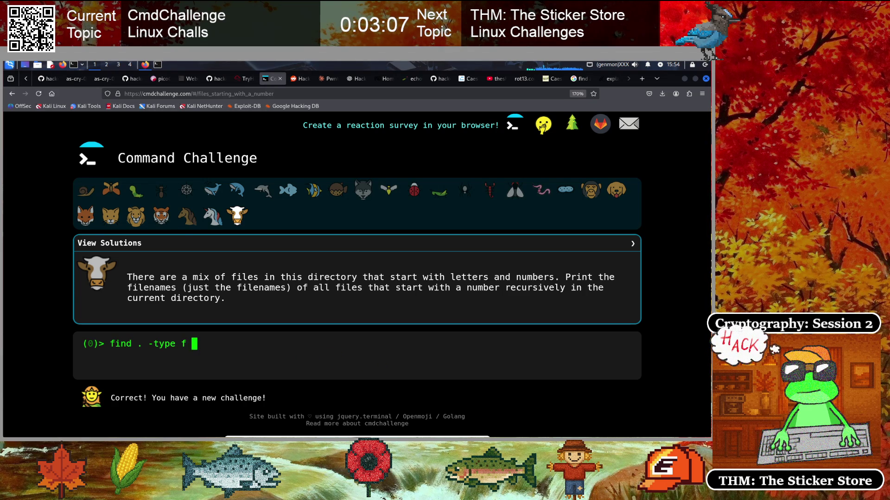
type("-name")
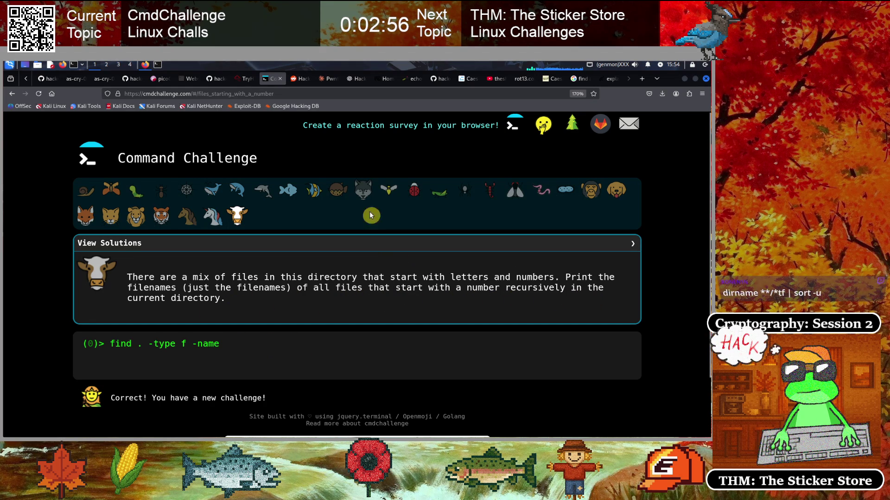
left_click(608, 78)
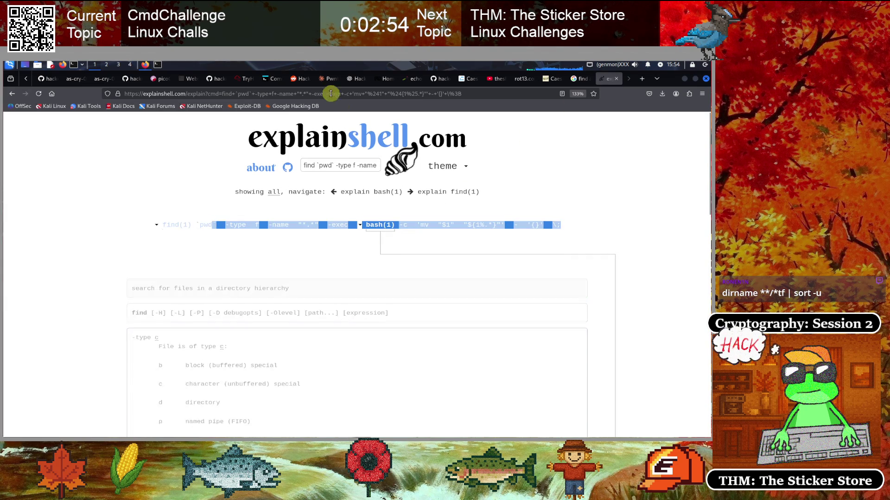
- Google 'linux regex match number at start' and return to the .tf directories challenge
left_click(308, 91)
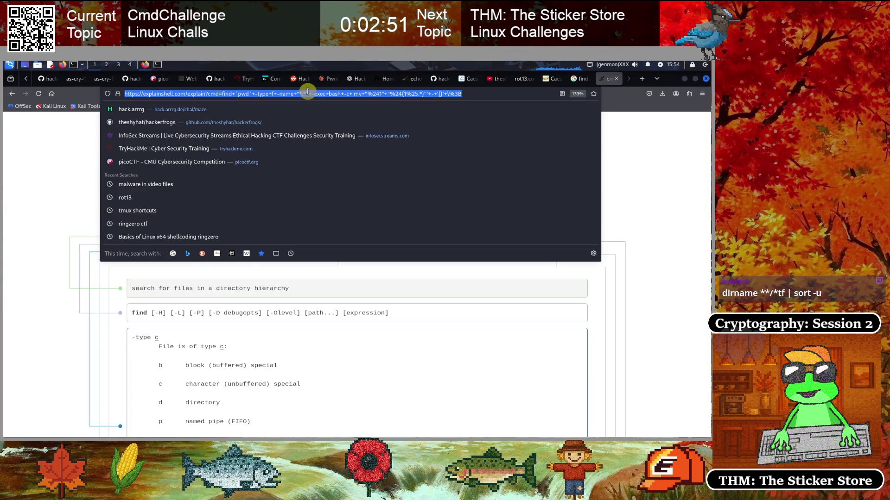
type("linux re")
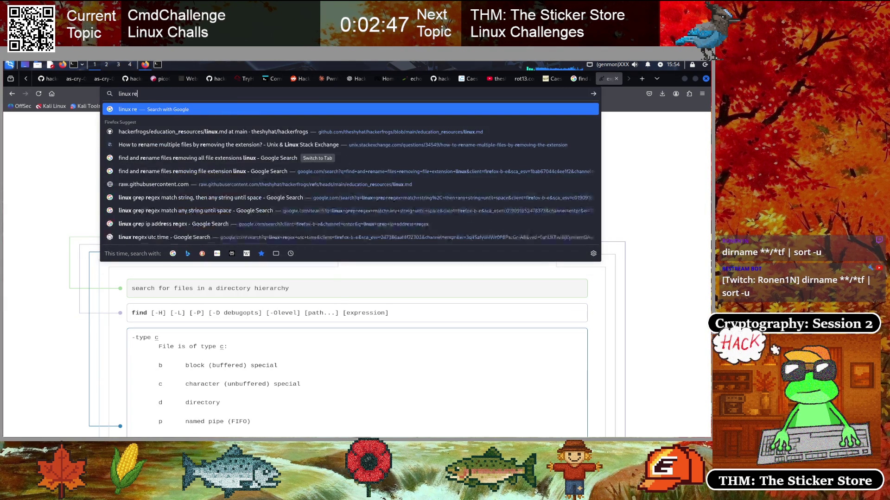
type("gex match")
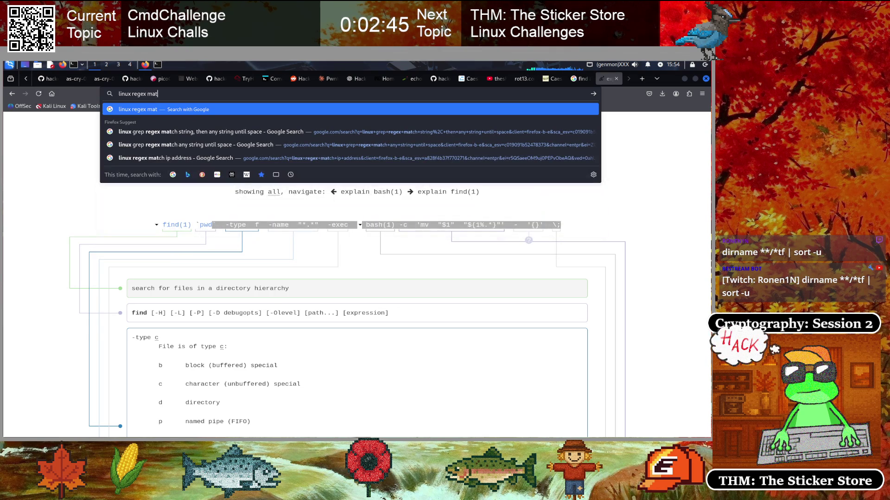
type(" number at start")
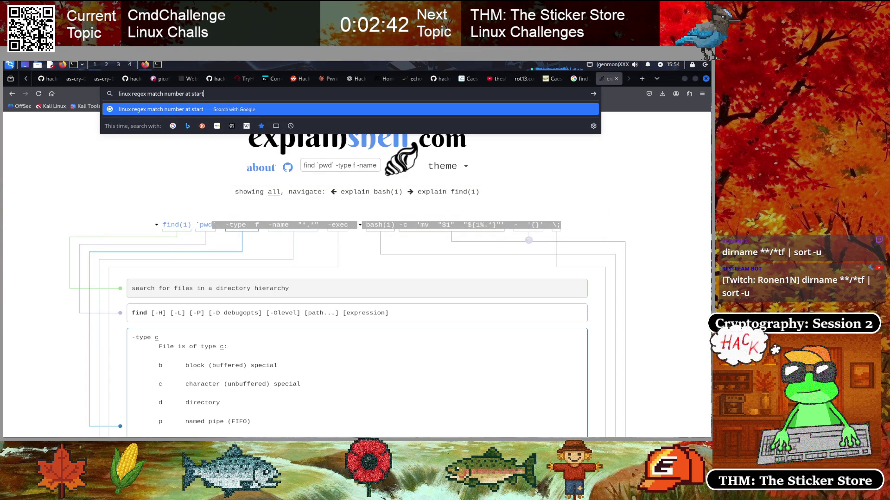
key("Return")
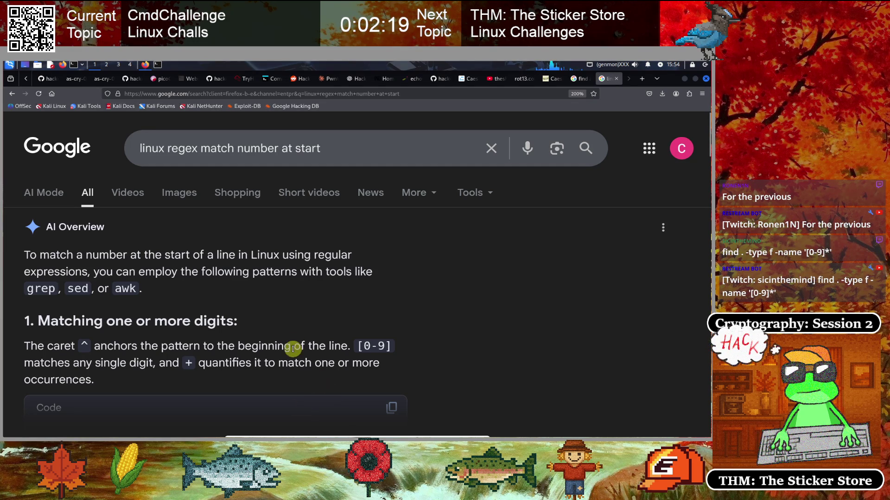
scroll(187, 314, "down", 3)
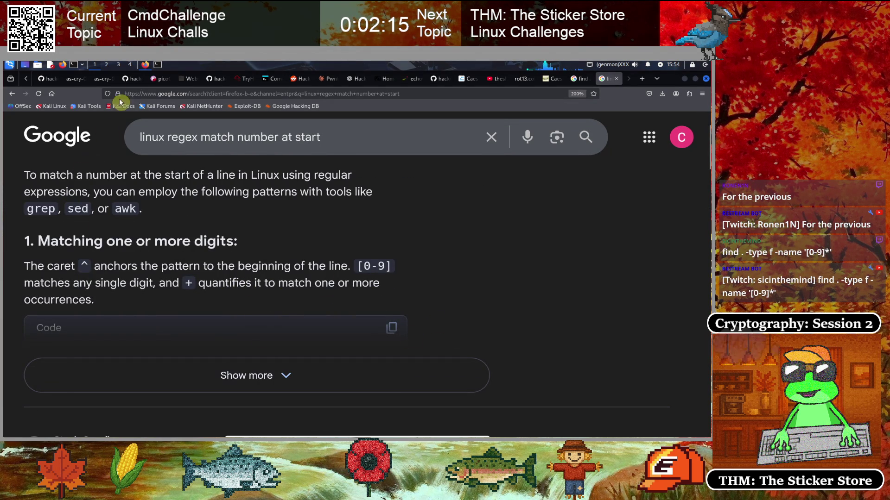
left_click(275, 79)
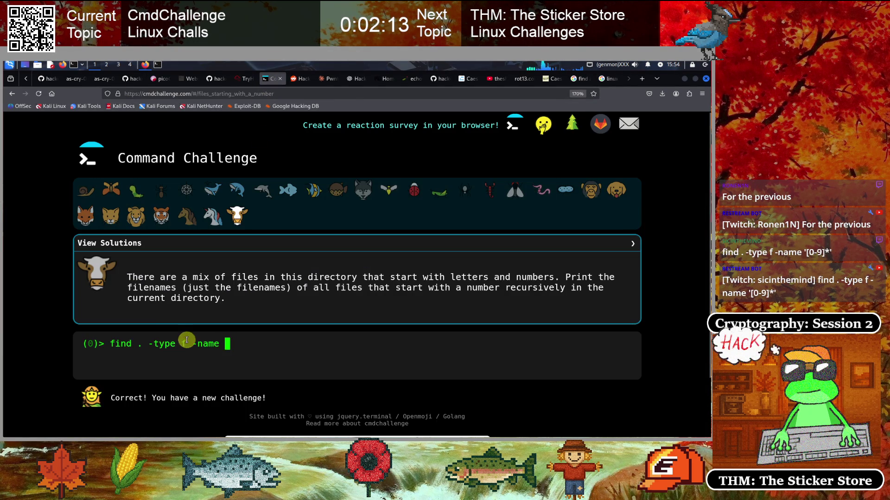
left_click(213, 221)
- Solve the .tf challenge again with dirname **/*tf | sort -u
key("BackSpace")
key("BackSpace")
key("BackSpace")
key("BackSpace")
type("dirname **/*tf | sort -u")
key("Return")
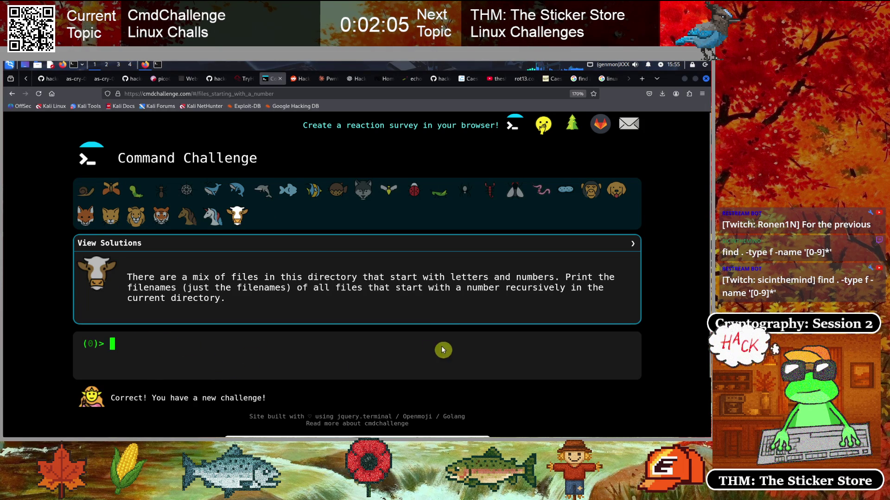
scroll(657, 333, "down", 3)
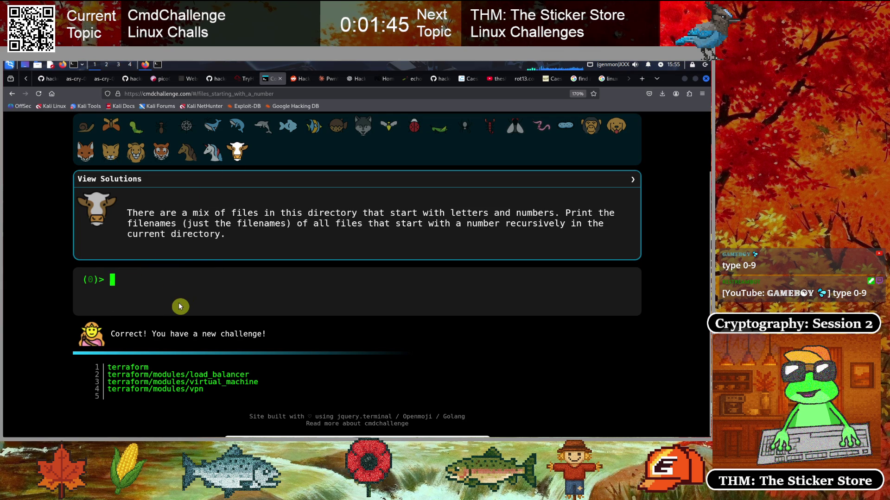
- Recall the find command and change its name pattern to "^[0-9]*"
key("Up")
key("Up")
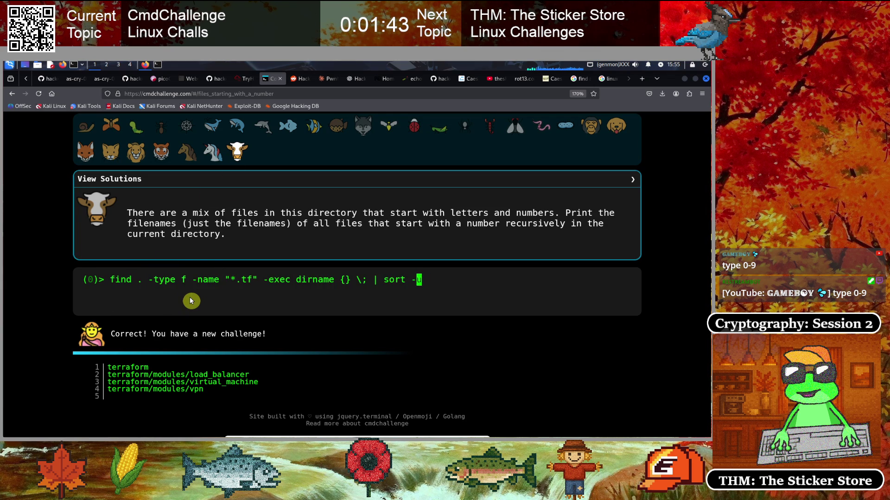
key("Left")
key("Left")
key("Left")
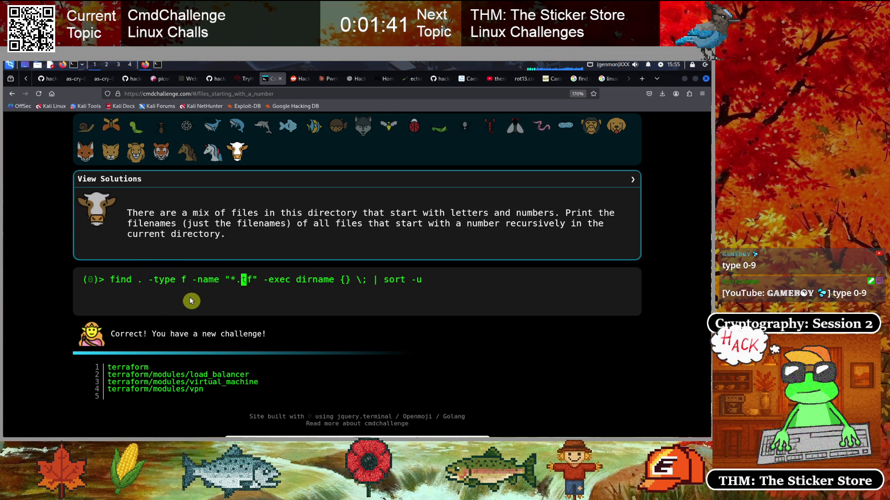
key("BackSpace")
key("Delete")
key("Delete")
key("Delete")
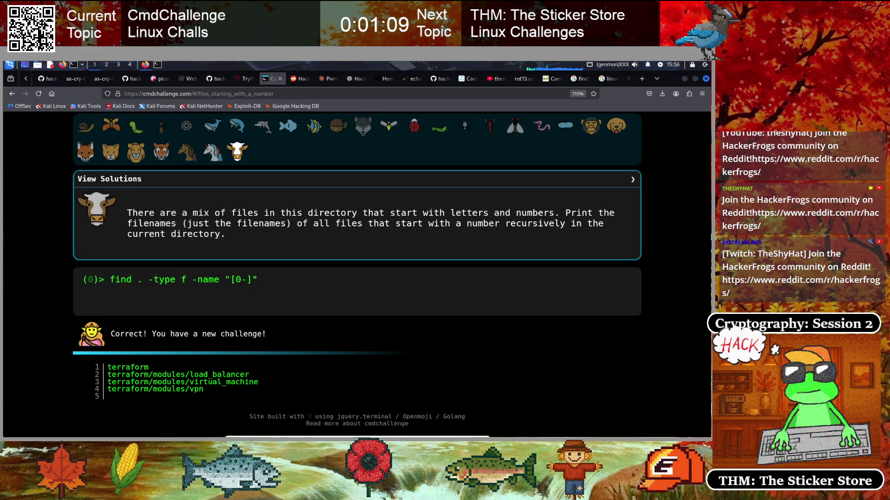
type("9")
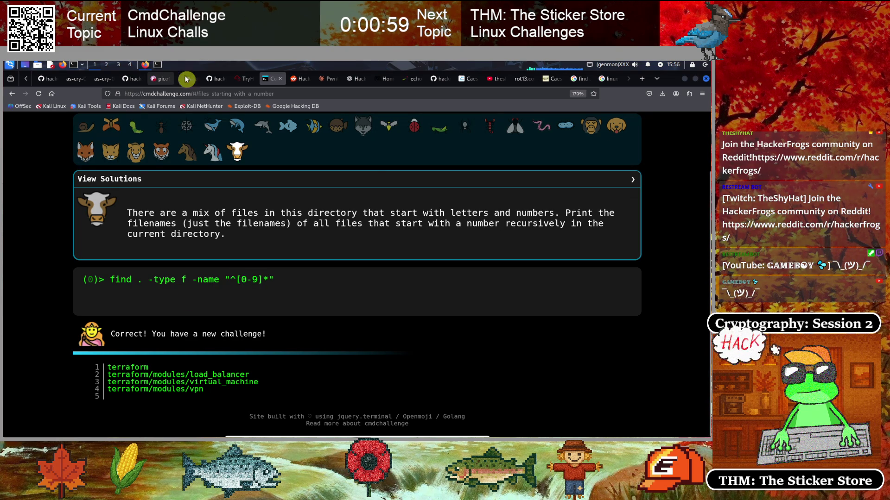
left_click(605, 80)
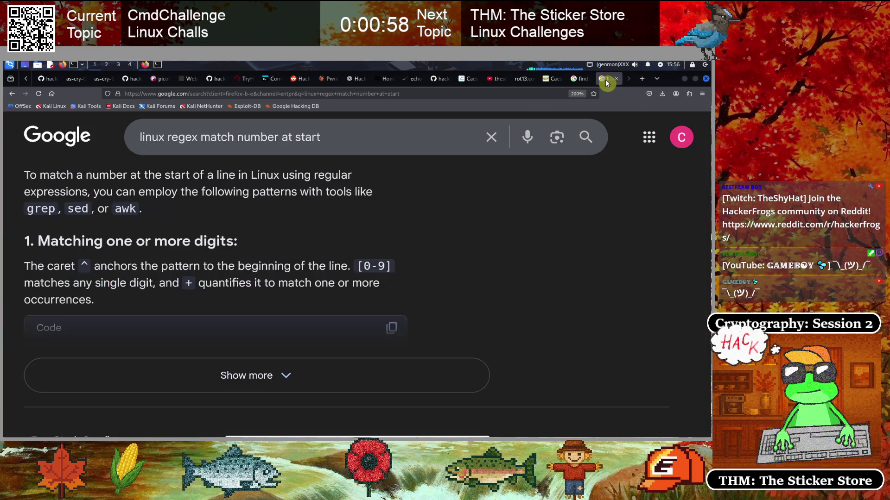
- Expand Google's AI Overview to reveal the ^[0-9]+ pattern and its grep example
left_click(209, 375)
scroll(155, 293, "down", 1)
scroll(155, 293, "down", 1)
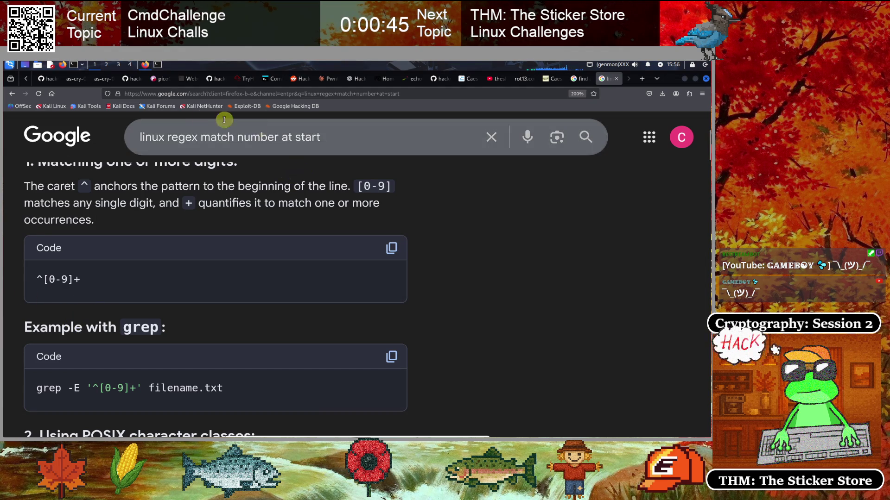
left_click(269, 79)
key("Left")
key("Left")
key("Left")
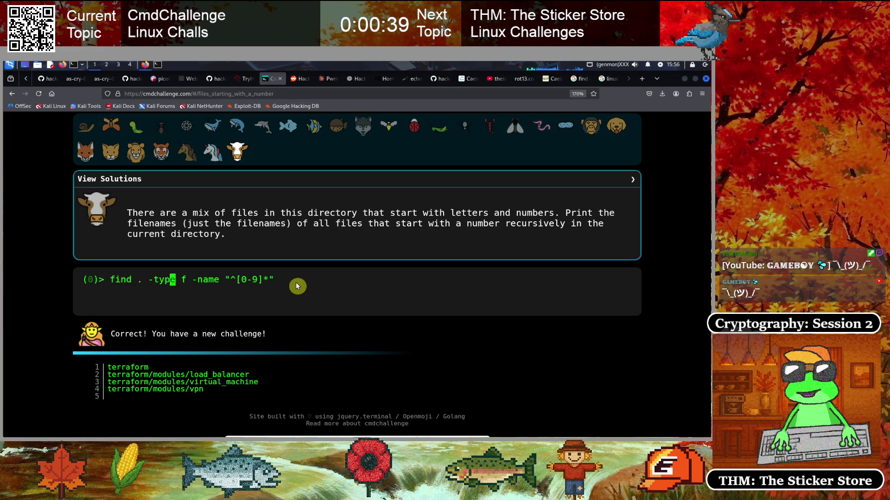
- Submit find . -type f -name "^[0-9]*", then retry with an extra ^ anchor
key("End")
key("Return")
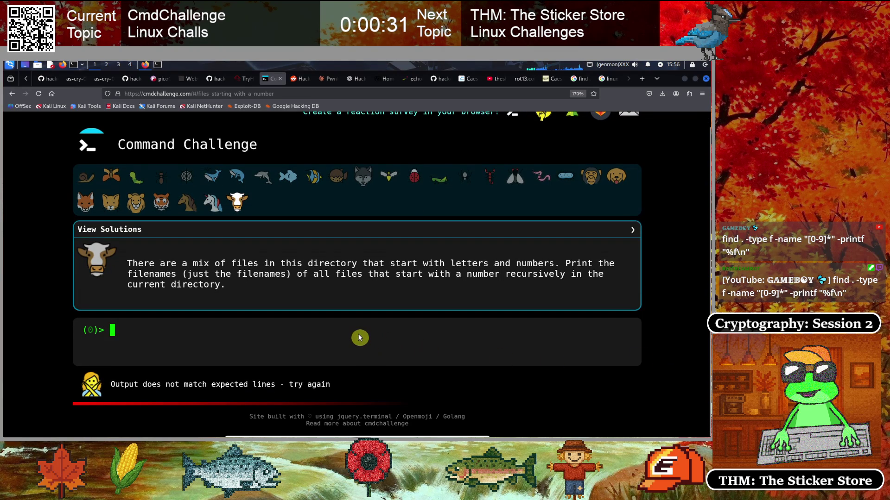
key("Up")
key("Left")
key("Left")
key("Left")
type("^")
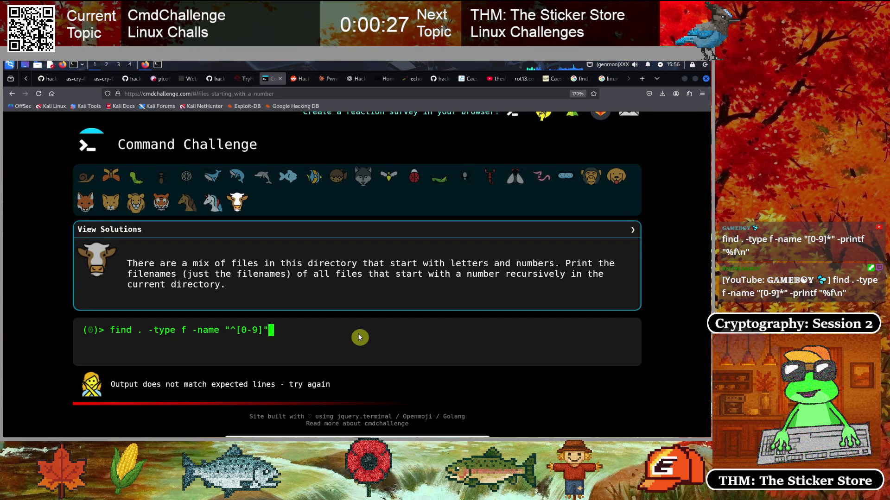
key("Return")
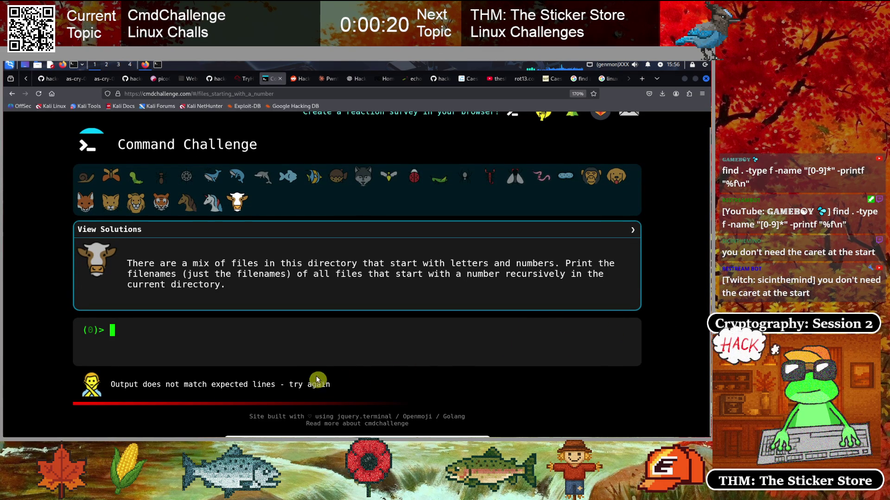
- Rerun the find command with the ^ anchor removed from the name pattern
key("Up")
key("Left")
key("Left")
key("Left")
key("BackSpace")
key("Right")
key("Right")
key("Right")
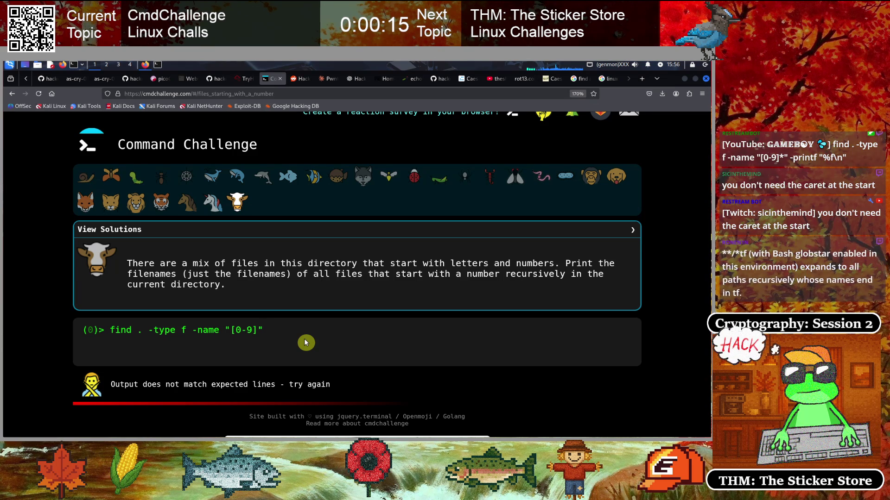
key("Return")
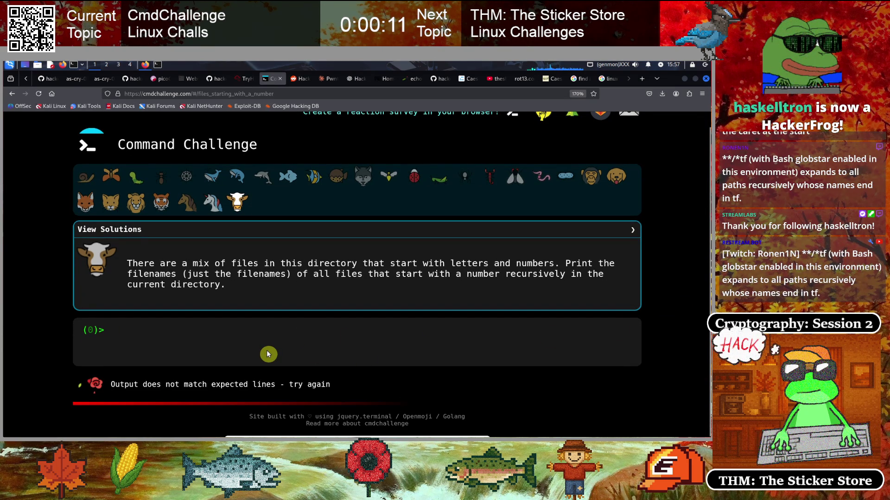
- Replace the '.' search path with `pwd` and rerun the find command
key("Up")
key("Home")
key("Right")
key("Right")
key("Right")
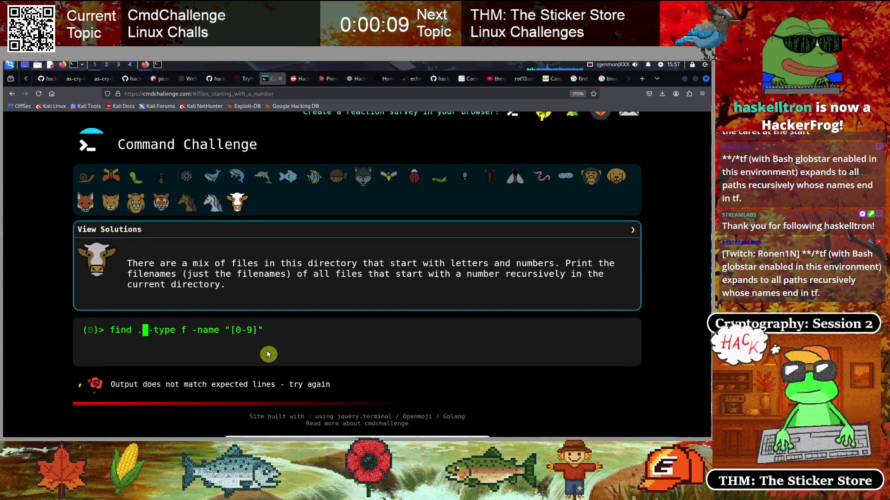
key("BackSpace")
type("``")
key("Left")
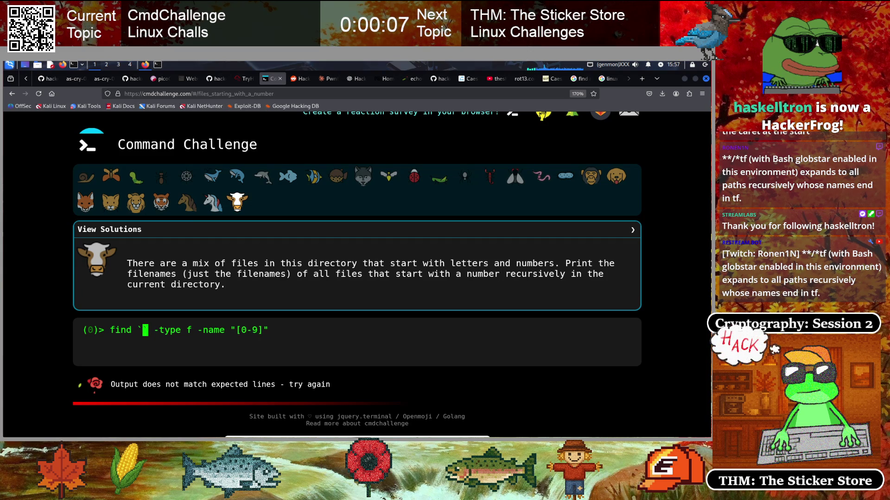
type("pwd")
key("Return")
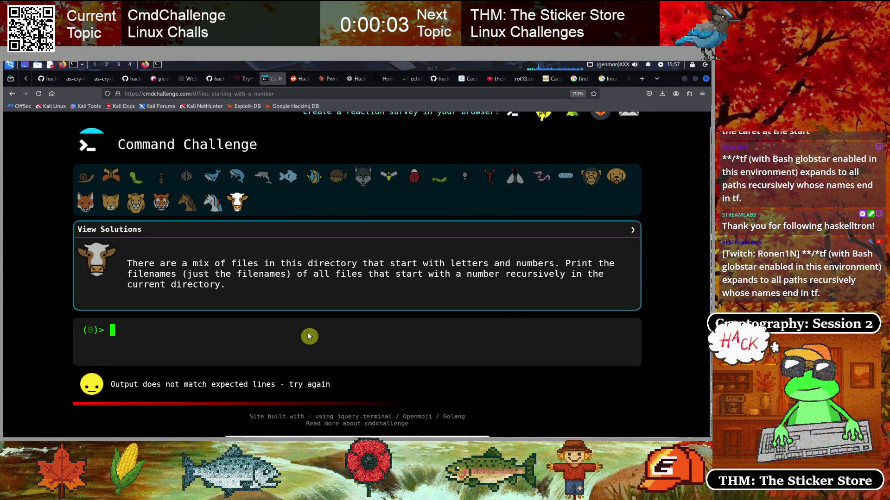
- Run find `pwd` -type f -name "[0-9]*" and get 24 rejected full paths
key("Up")
key("Left")
key("Left")
key("Left")
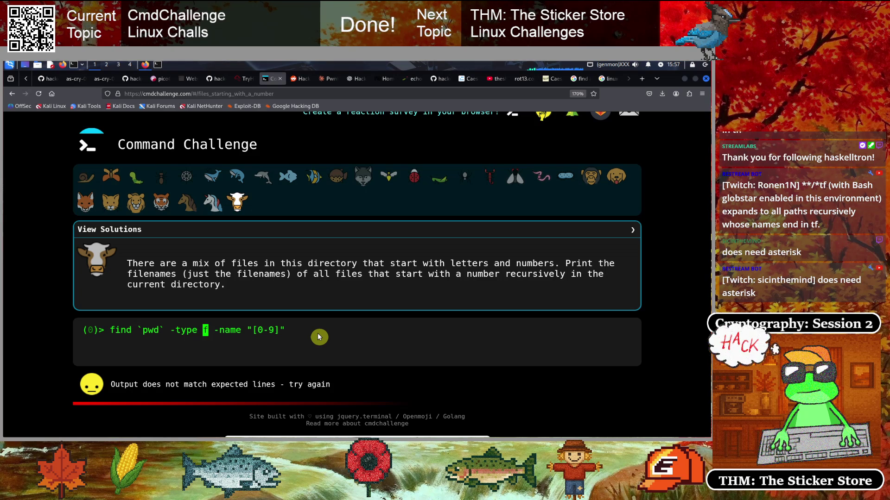
key("Right")
key("Right")
key("Right")
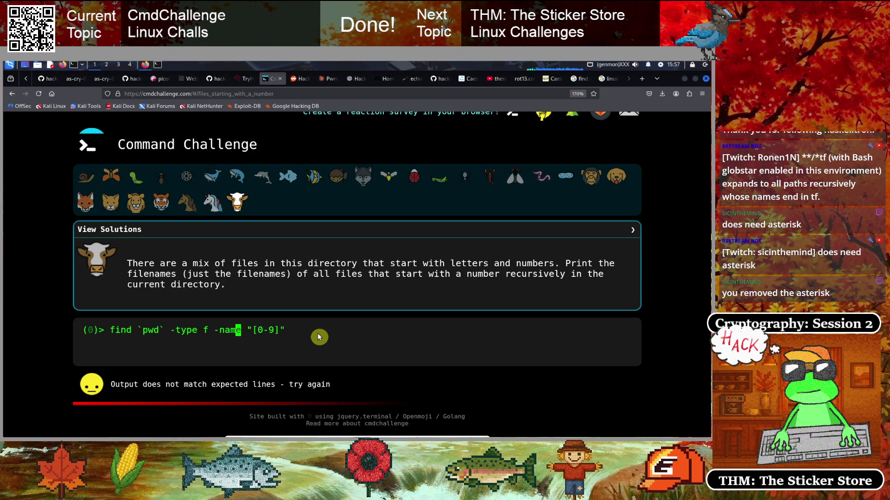
key("Right")
key("Right")
key("Right")
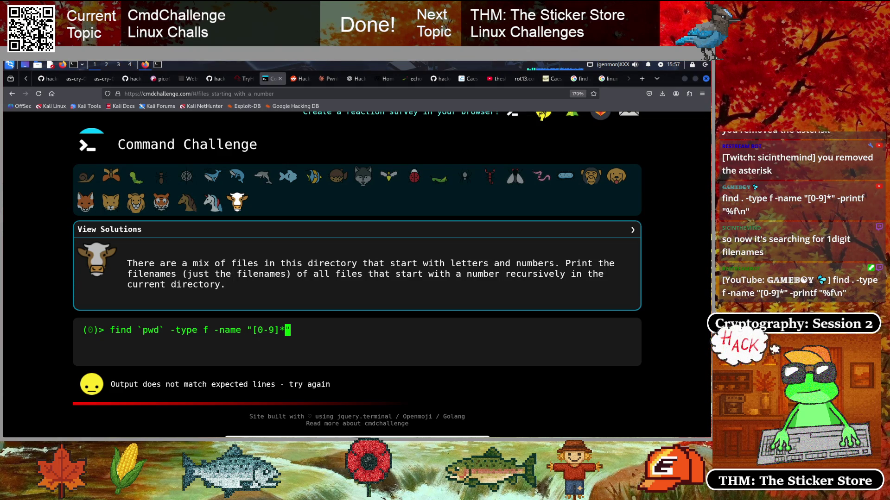
key("Return")
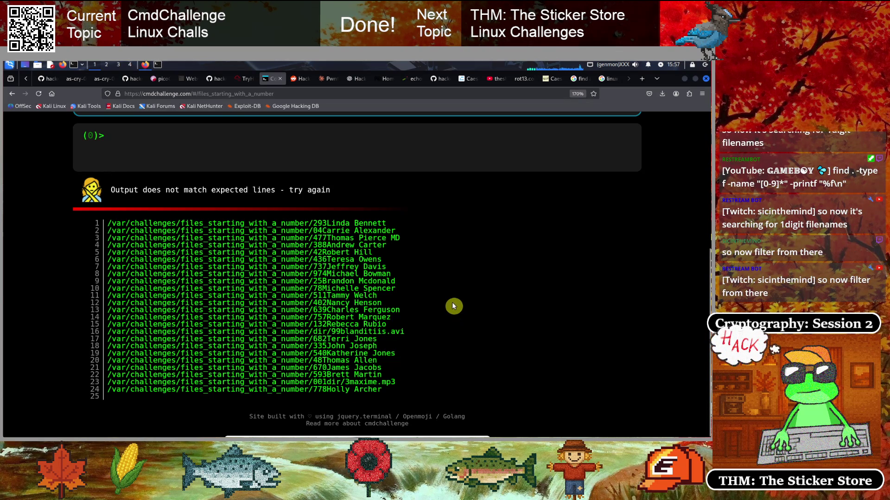
- Scroll up to review the 24 listed /var/challenges paths and the failure message
scroll(456, 341, "up", 3)
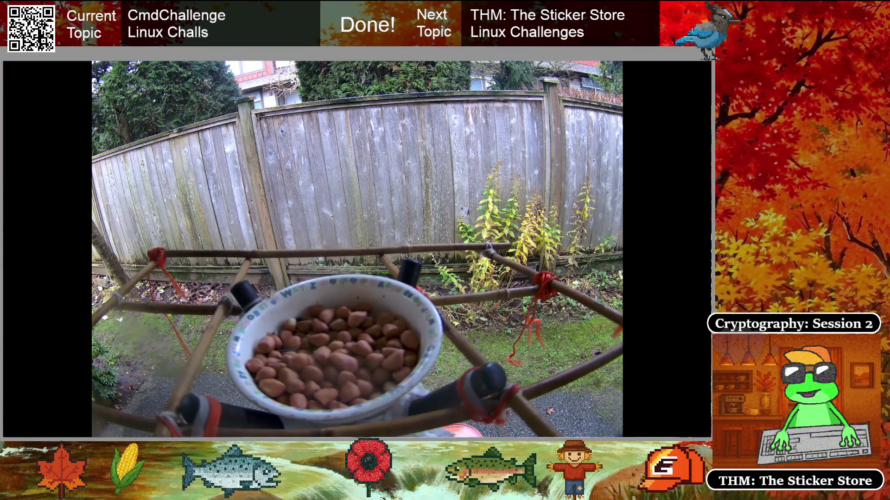
- Exit full screen on the VLC camera video and drag its window down, revealing the Sticker Shop page
double_click(408, 170)
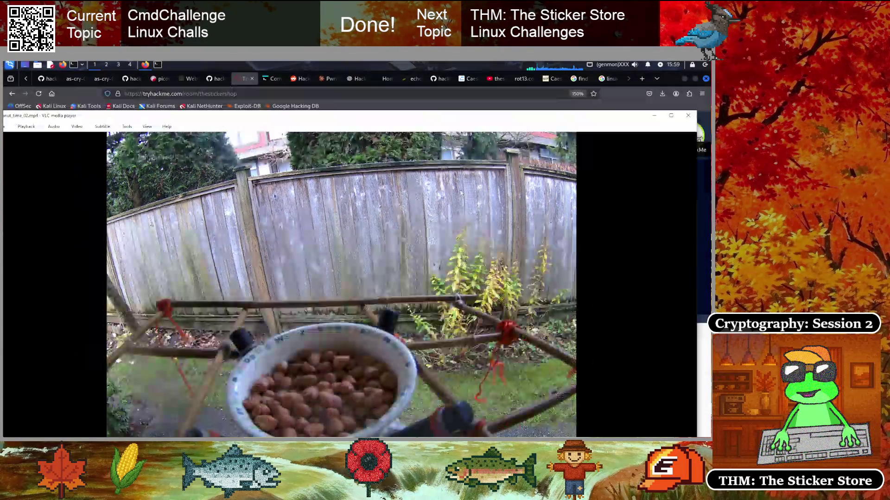
left_click_drag(319, 122, 320, 459)
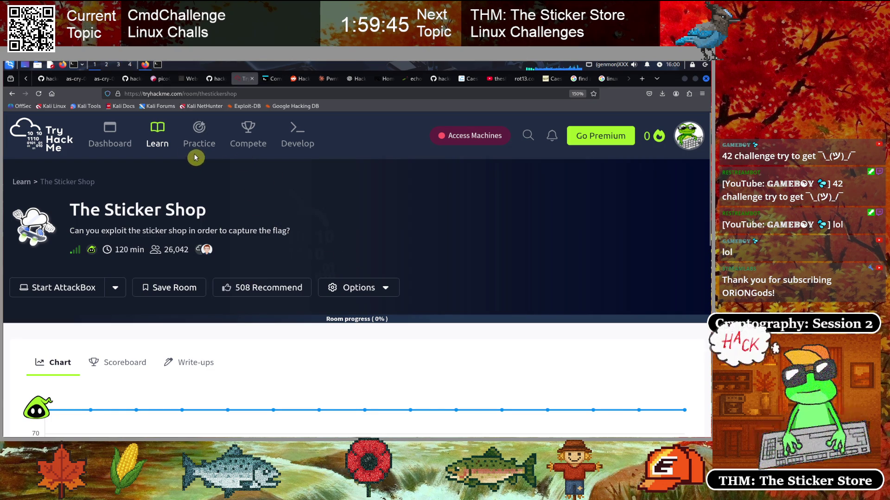
mouse_move(364, 435)
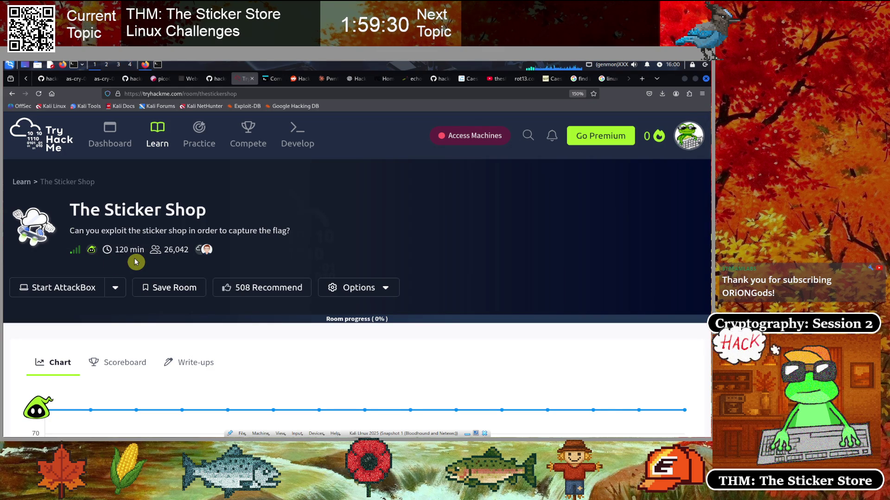
left_click(243, 94)
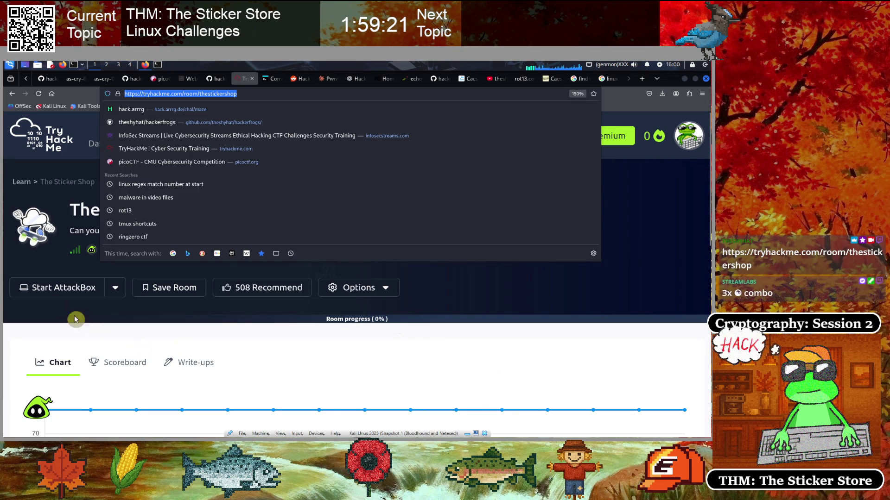
left_click(34, 329)
scroll(59, 328, "down", 3)
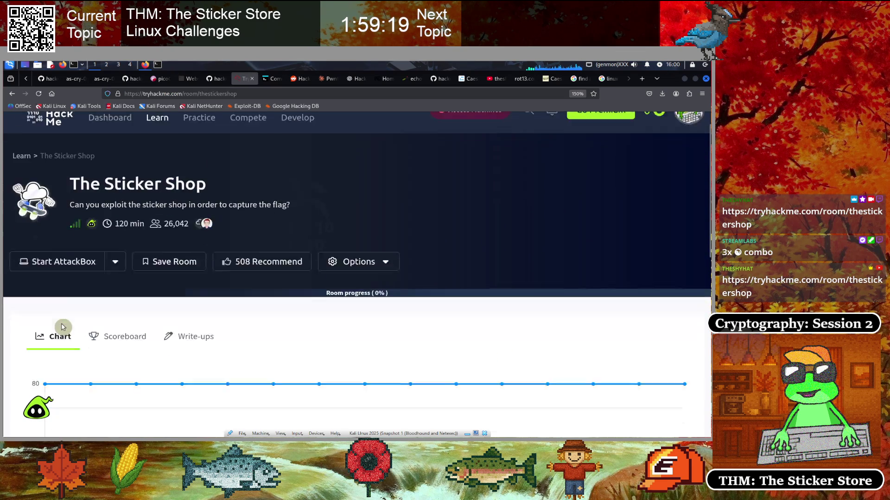
scroll(63, 328, "down", 7)
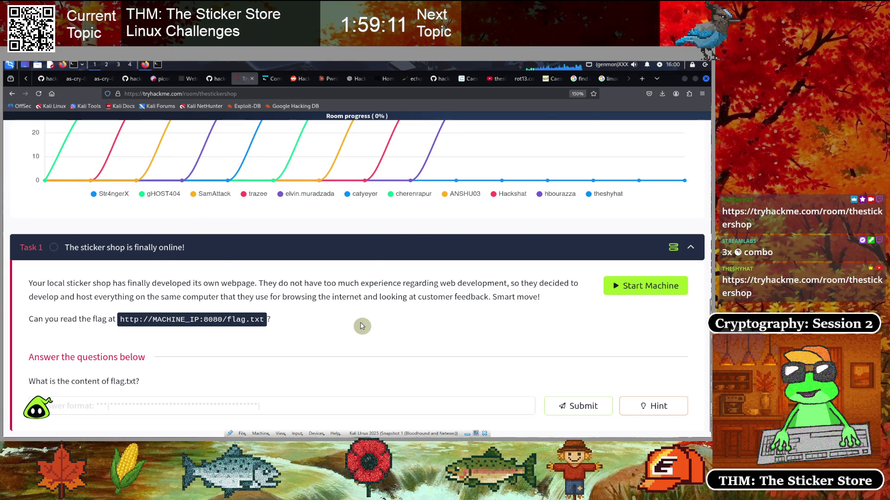
scroll(362, 326, "up", 10)
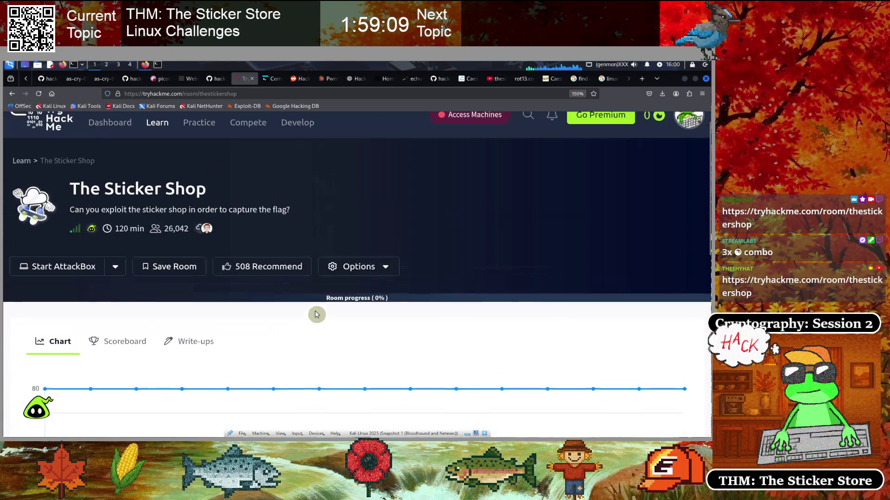
scroll(420, 321, "down", 4)
scroll(420, 322, "down", 2)
scroll(421, 316, "up", 6)
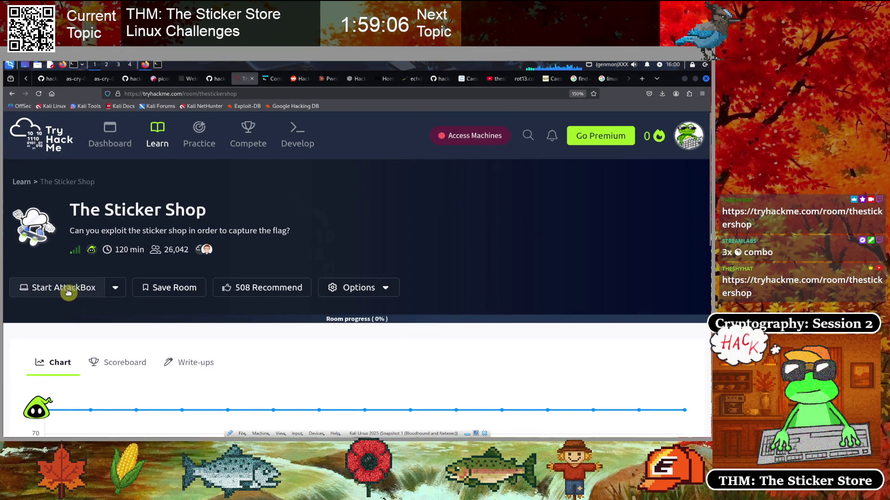
left_click(65, 289)
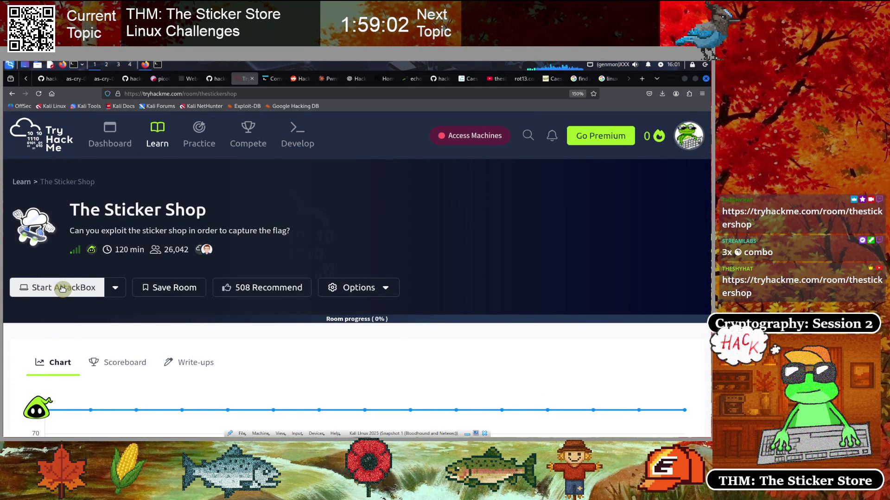
left_click(157, 65)
type("clear")
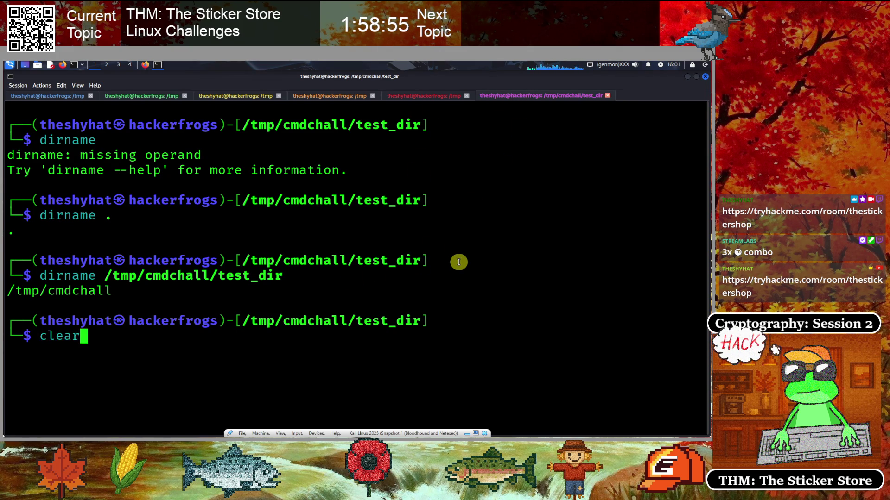
- Change into ~/Downloads, clear the screen, and list its files with ls
key("Return")
type("cd ~")
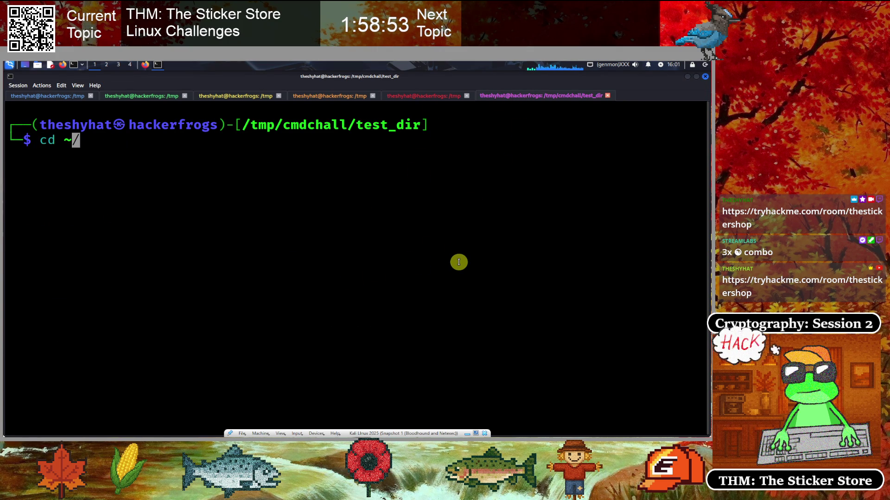
key("BackSpace")
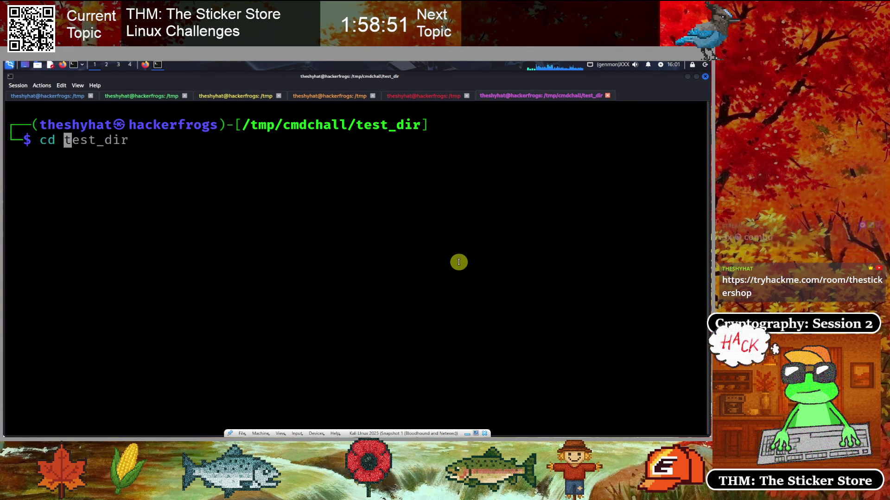
type("~/Do")
key("Right")
key("Return")
type("clear")
key("Return")
type("ls")
key("Return")
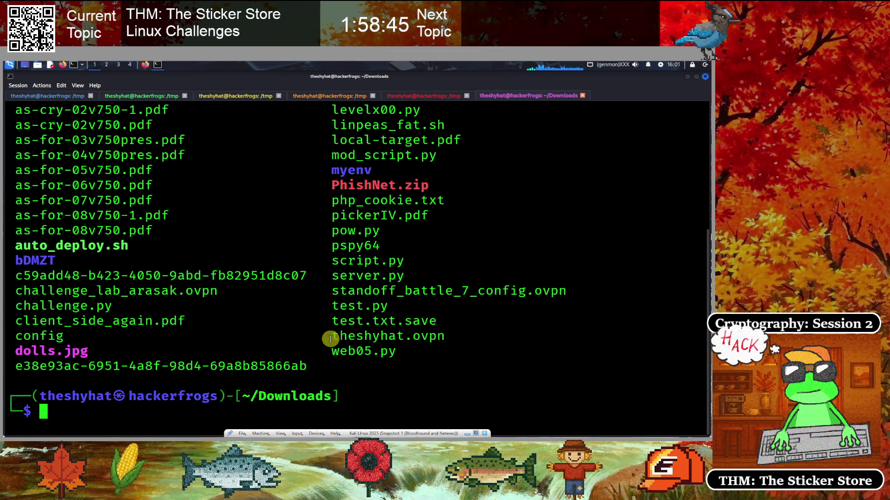
- Start sudo openvpn with the user's own .ovpn profile and enter the sudo password
type("su")
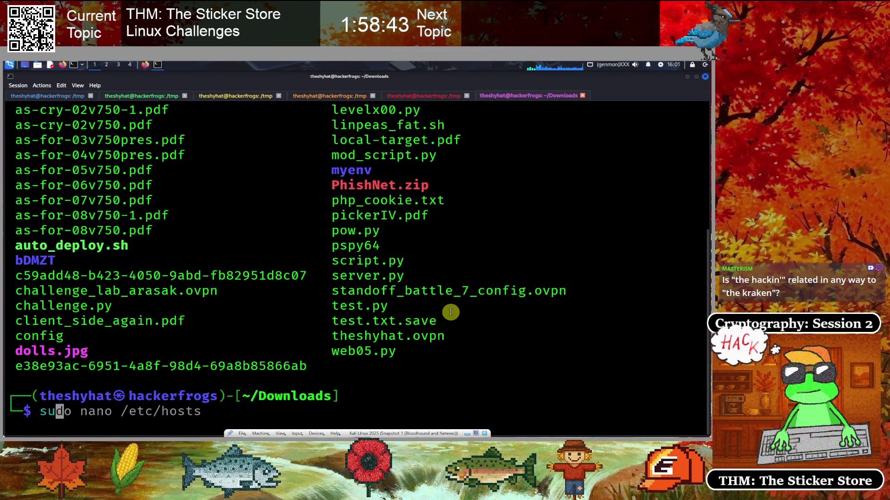
type("do open")
key("Right")
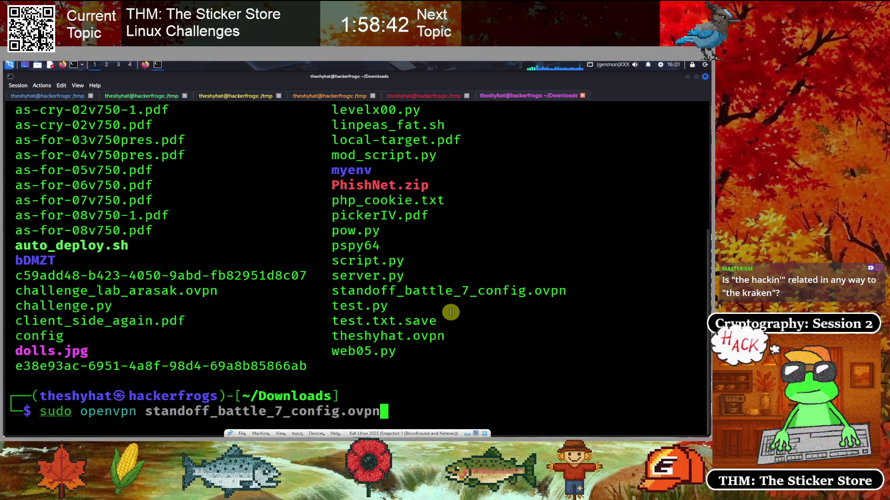
key("Left")
key("Left")
key("Left")
key("Left")
key("Left")
key("Left")
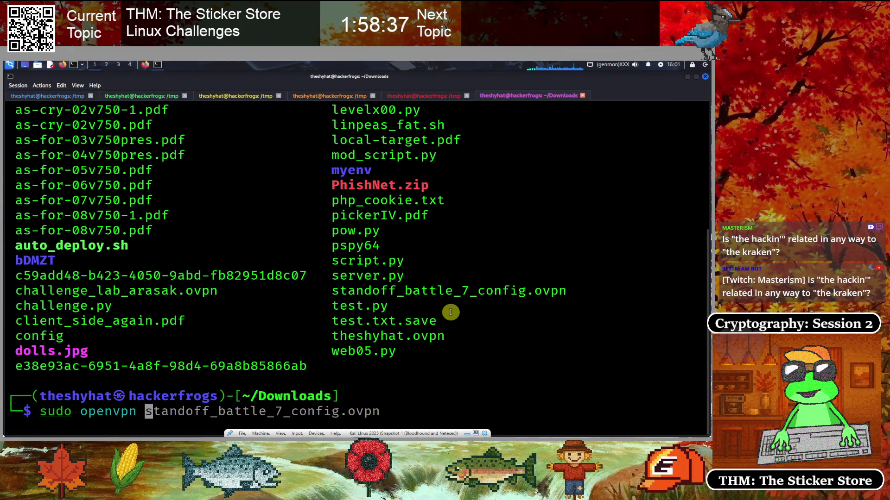
key("ctrl+k")
type("theshyhat.ovpn")
key("Tab")
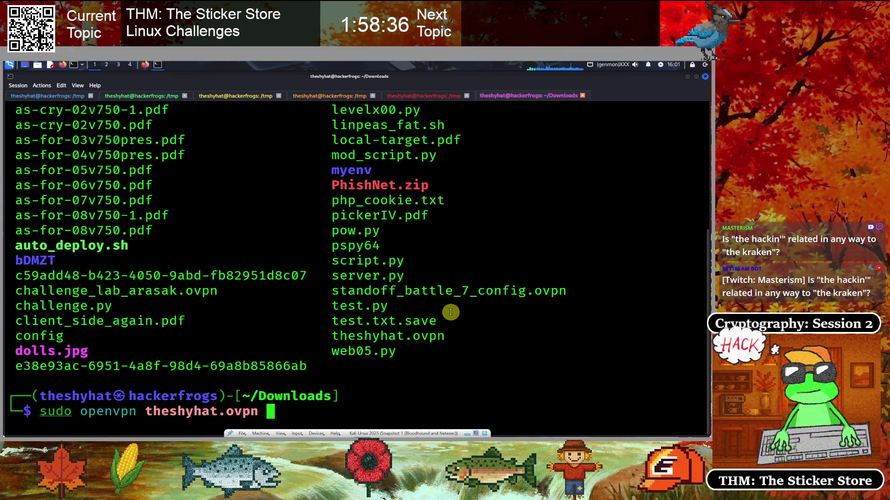
key("Return")
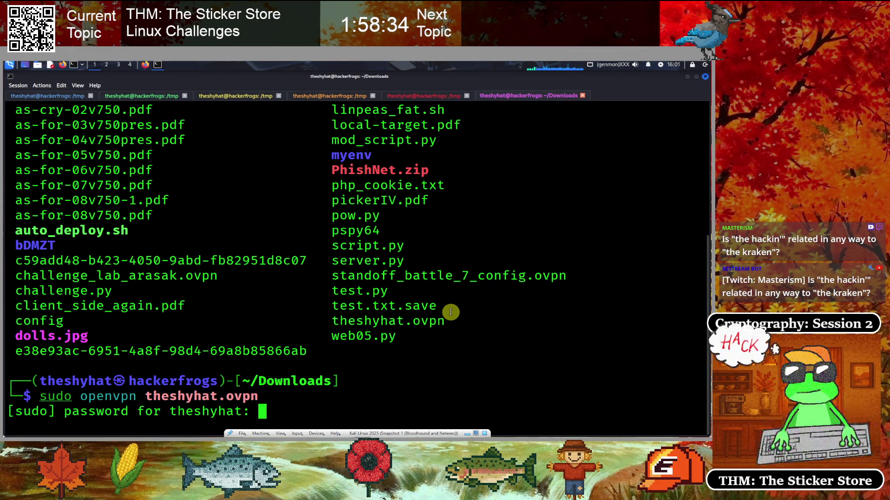
key("Return")
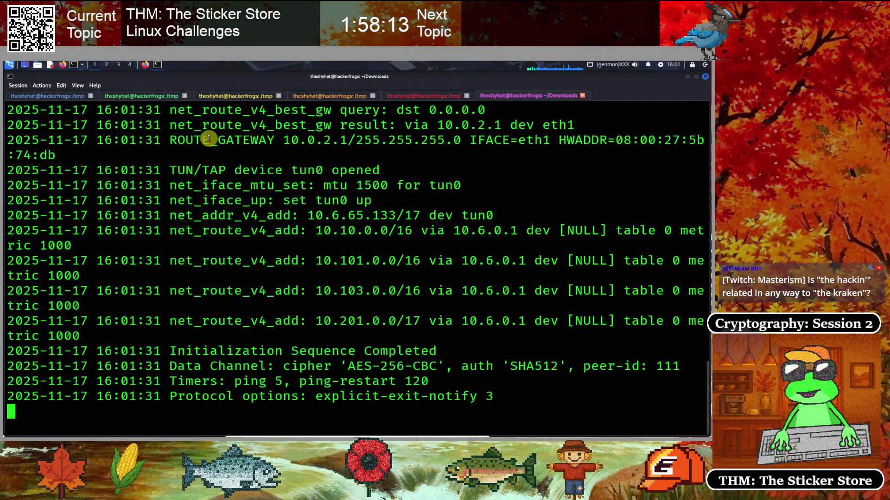
left_click(145, 65)
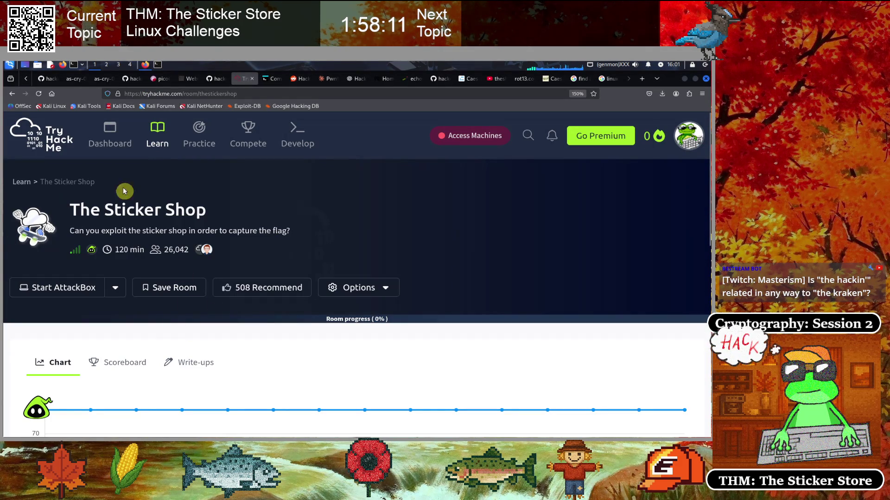
- Start the Sticker Shop machine from Task 1 and check the Target Machine Information panel
scroll(179, 284, "down", 8)
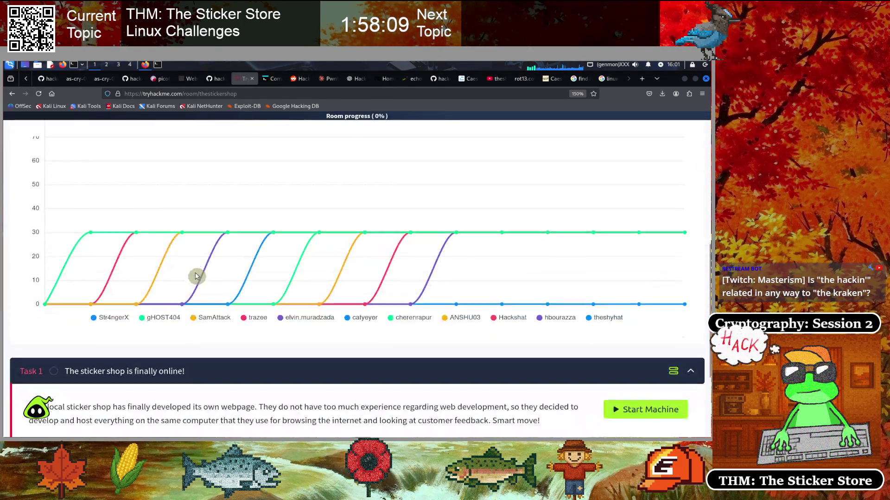
left_click(649, 286)
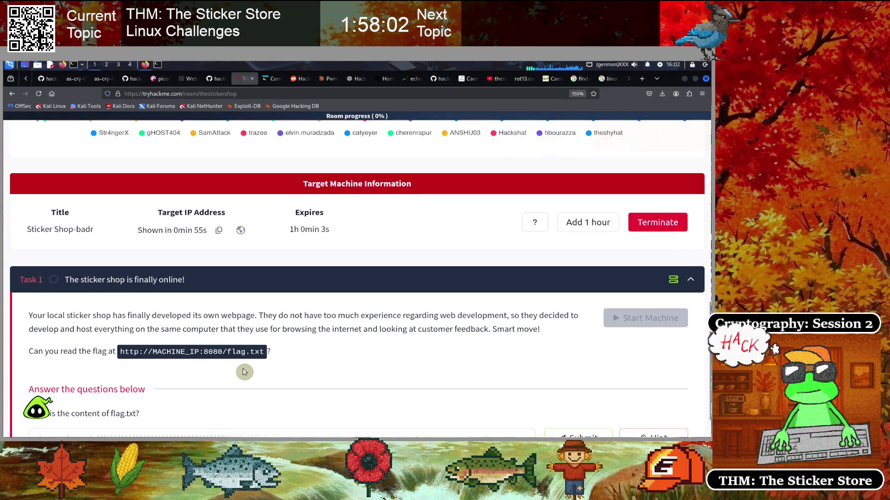
scroll(233, 332, "up", 3)
scroll(233, 332, "up", 2)
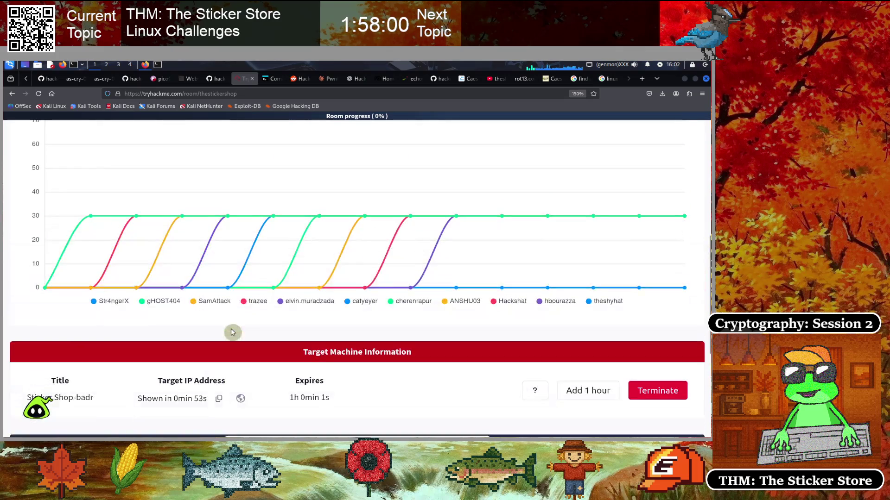
scroll(248, 365, "down", 2)
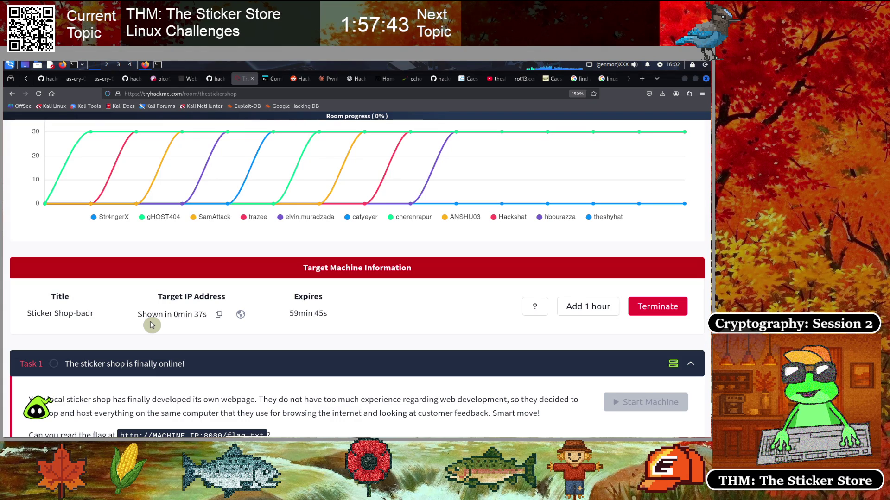
left_click(157, 65)
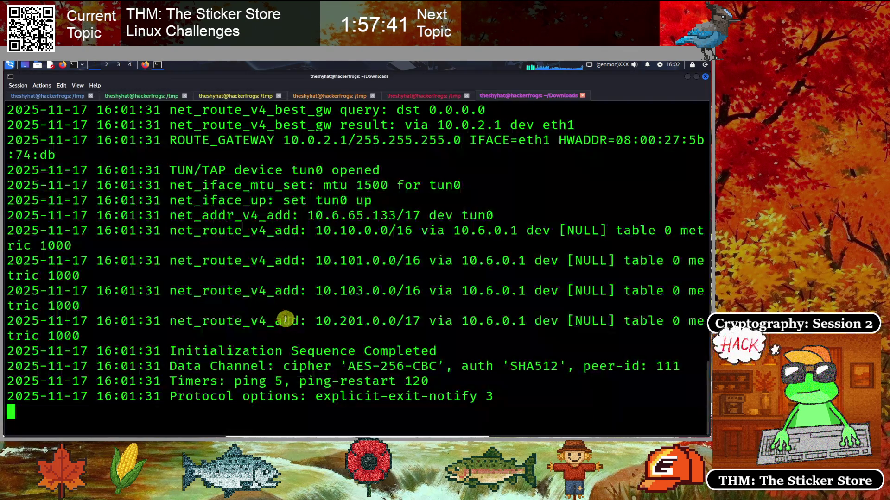
- Run 'ip a' in the /tmp terminal tab to list the network interfaces
left_click(414, 95)
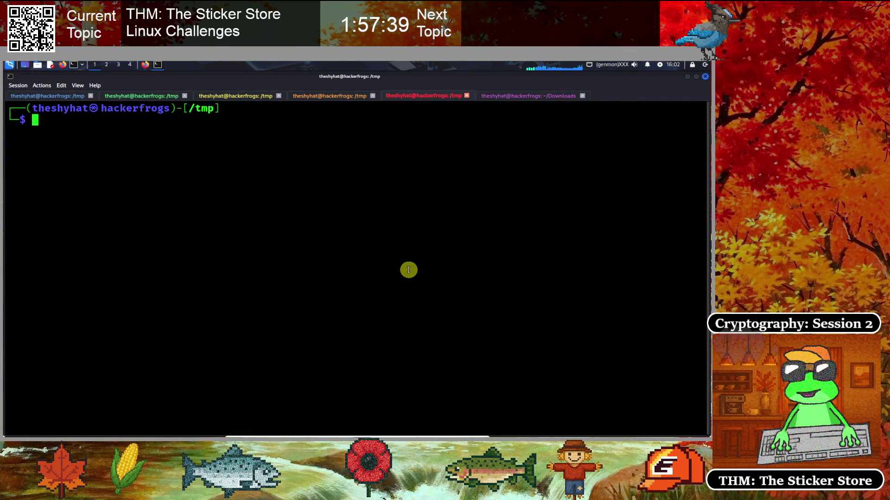
type("ip a")
key("Return")
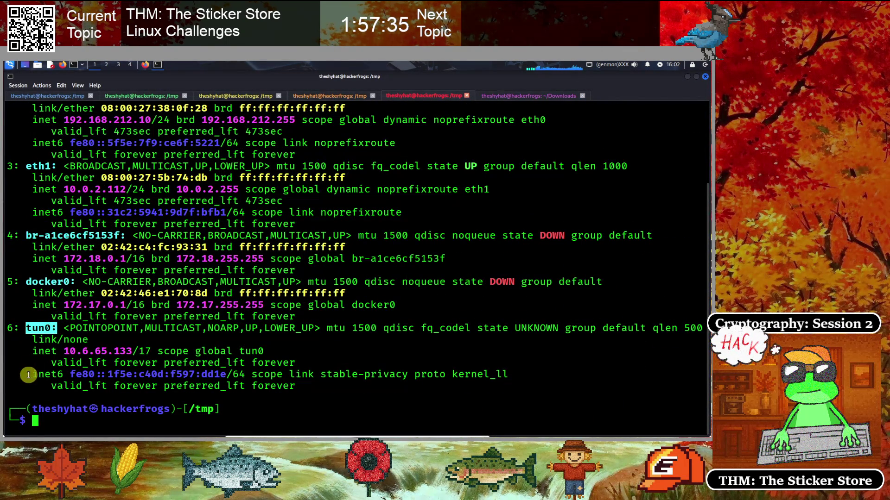
- Highlight the tun0 interface and its VPN address 10.6.65.133 in the listing
double_click(26, 327)
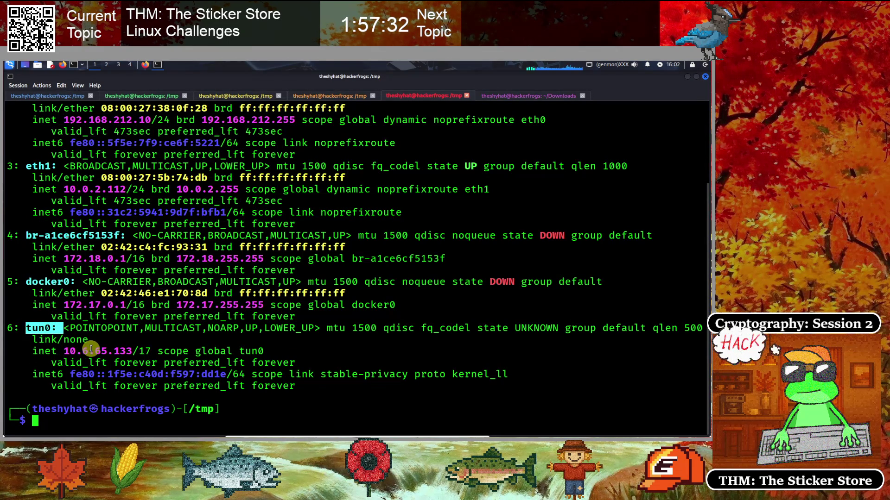
left_click(25, 348)
left_click_drag(25, 328, 57, 328)
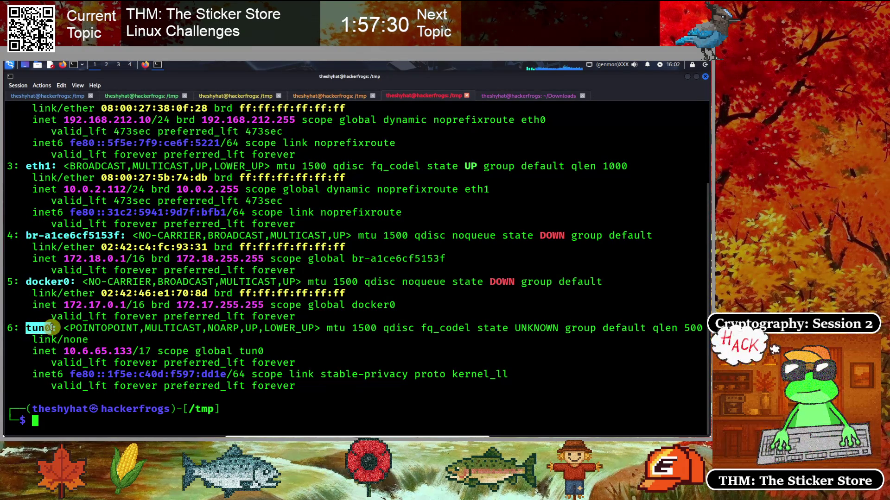
left_click(50, 367)
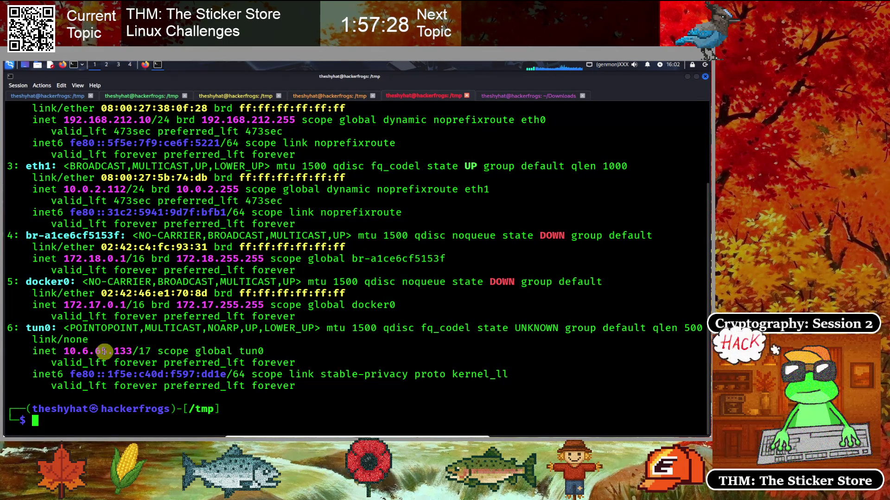
left_click_drag(62, 351, 126, 351)
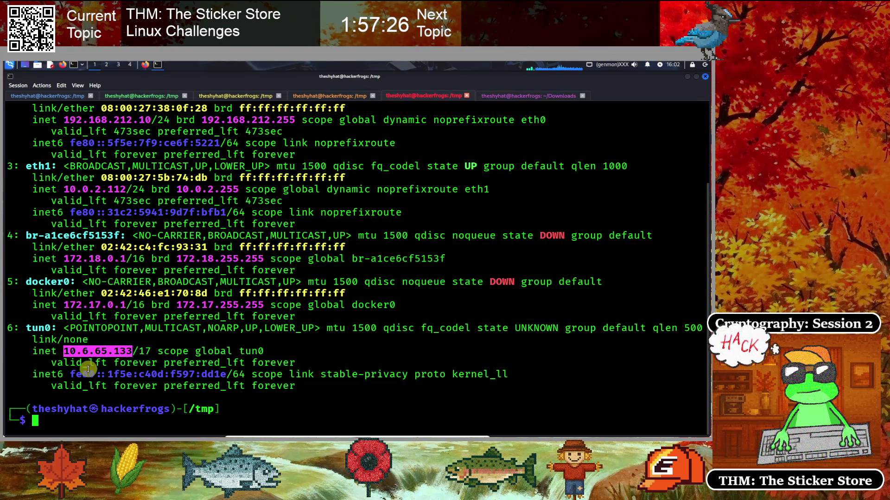
left_click(102, 358)
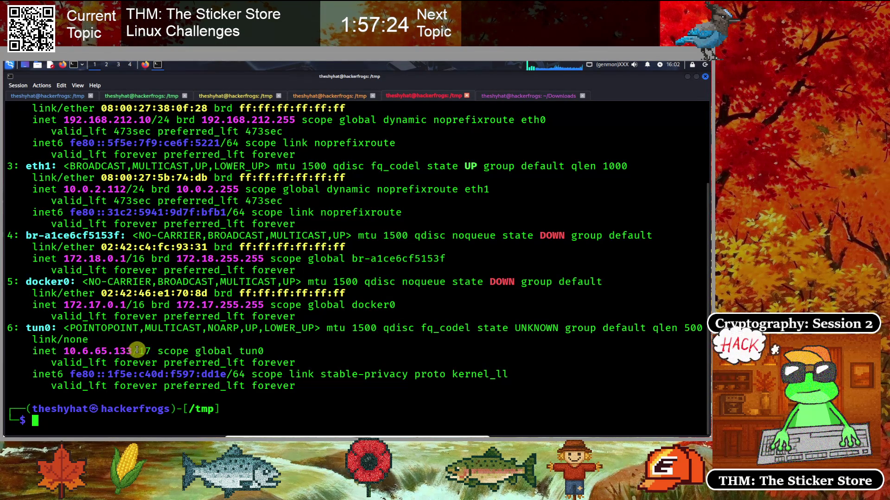
mouse_move(132, 351)
left_mouse_down()
mouse_move(87, 352)
mouse_move(126, 353)
left_mouse_up()
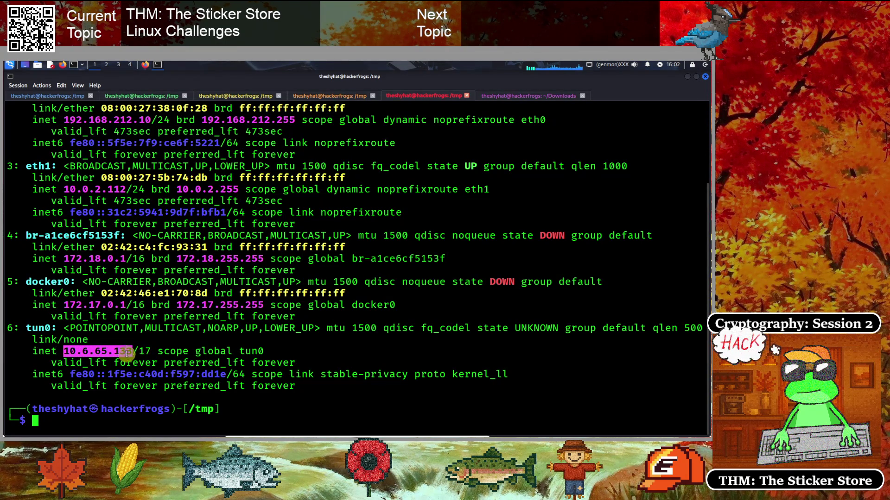
left_click(194, 330)
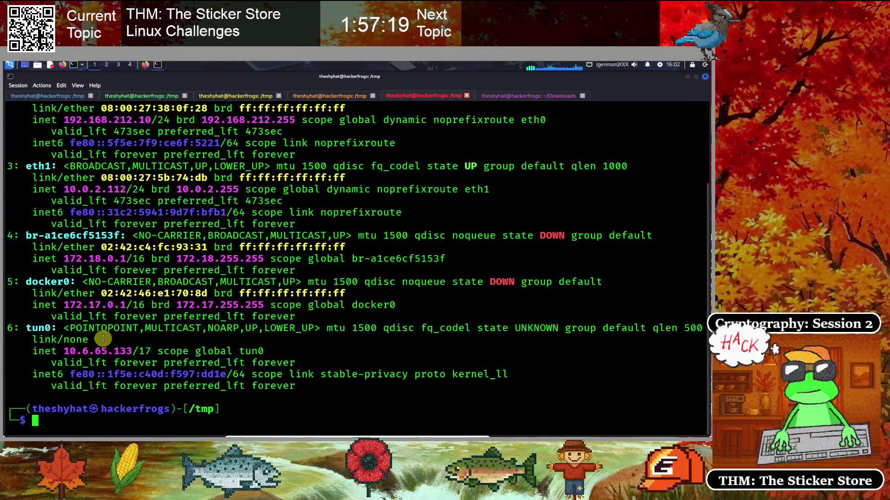
left_click(145, 65)
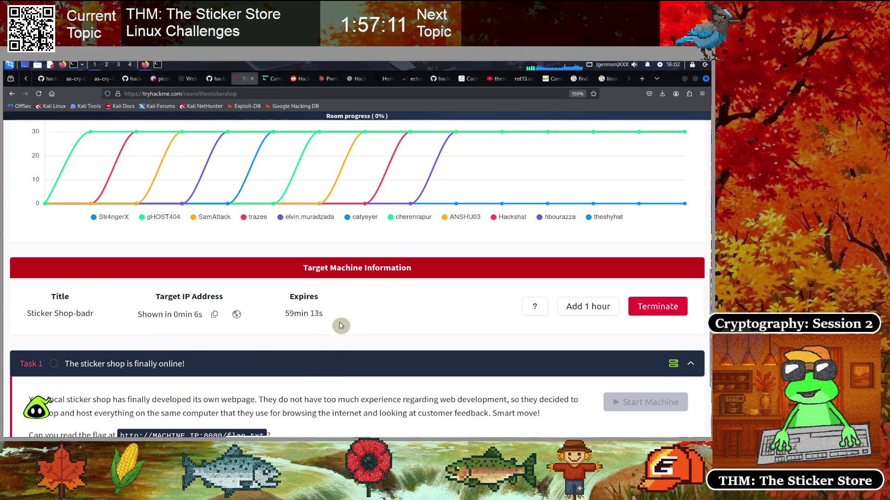
scroll(341, 325, "down", 5)
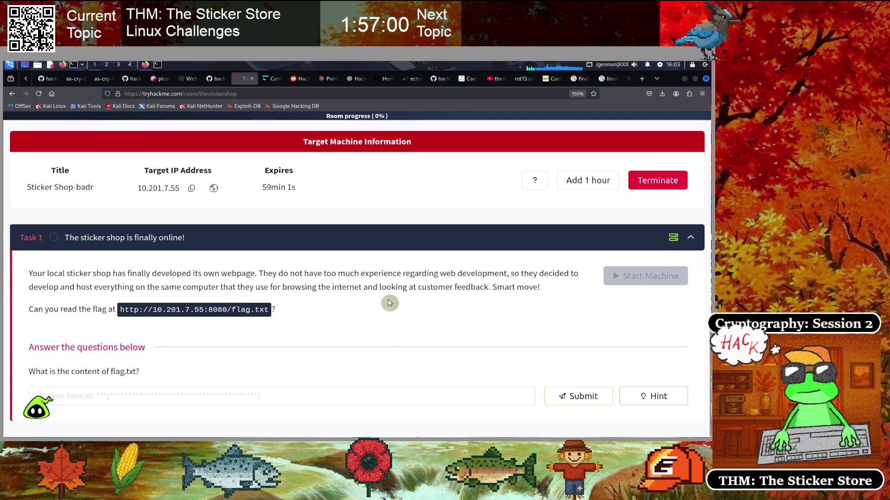
left_click_drag(533, 288, 114, 287)
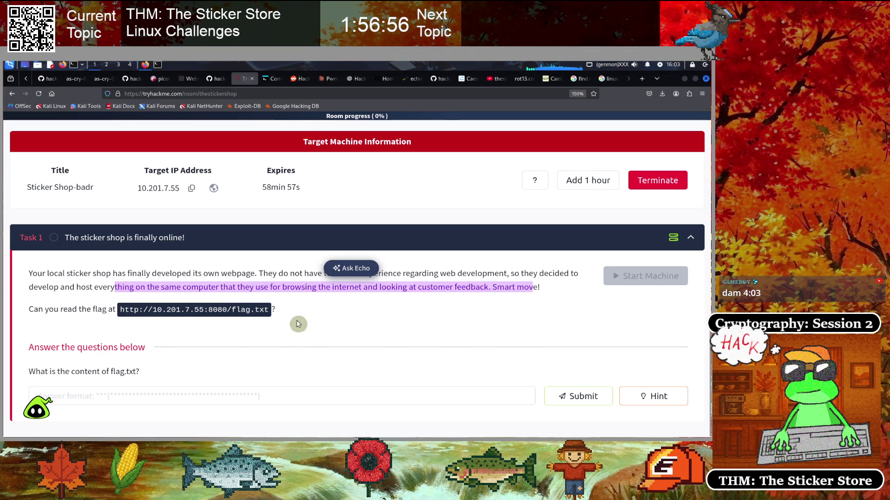
left_click(105, 323)
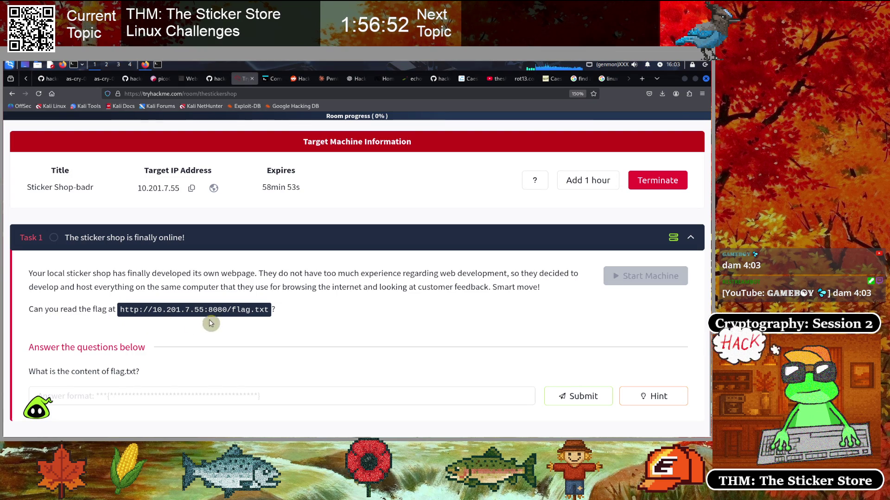
left_click_drag(271, 310, 114, 311)
right_click(139, 310)
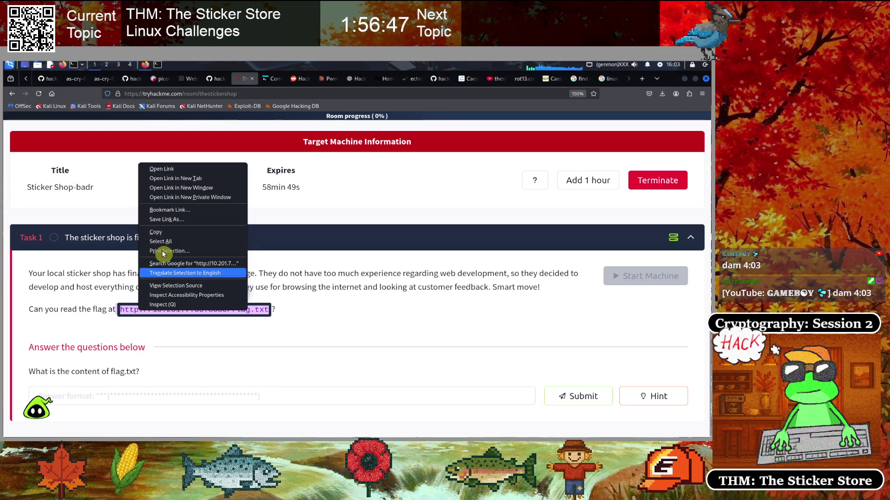
left_click(171, 233)
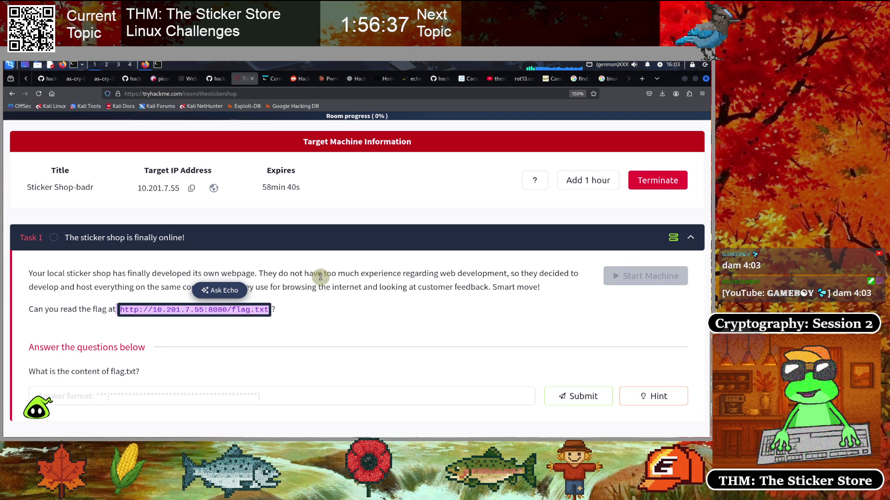
left_click(610, 83)
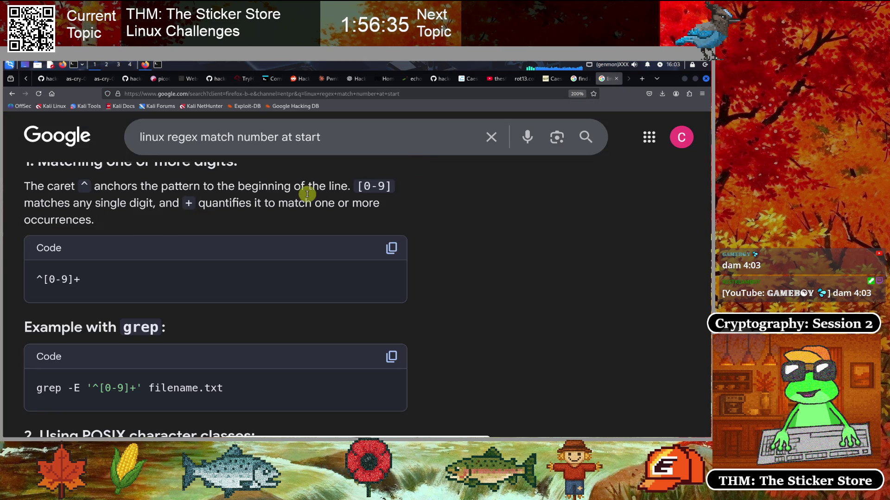
left_click(307, 95)
key("BackSpace")
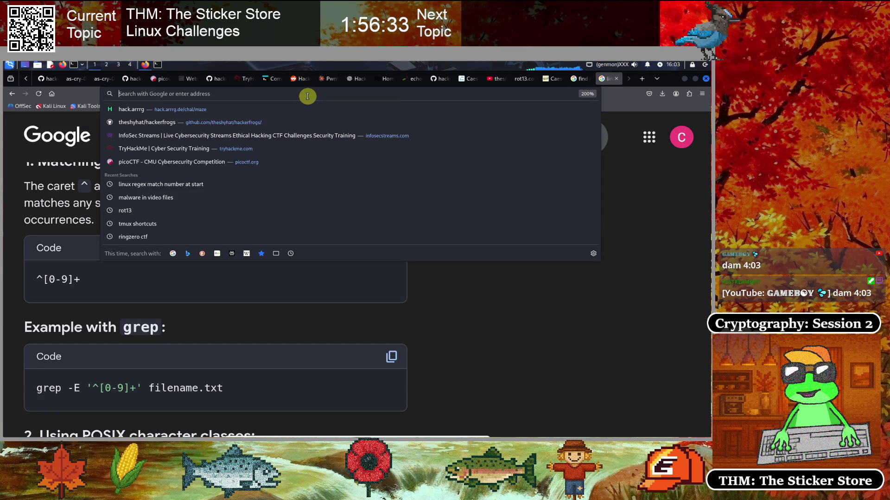
key("ctrl+v")
key("Return")
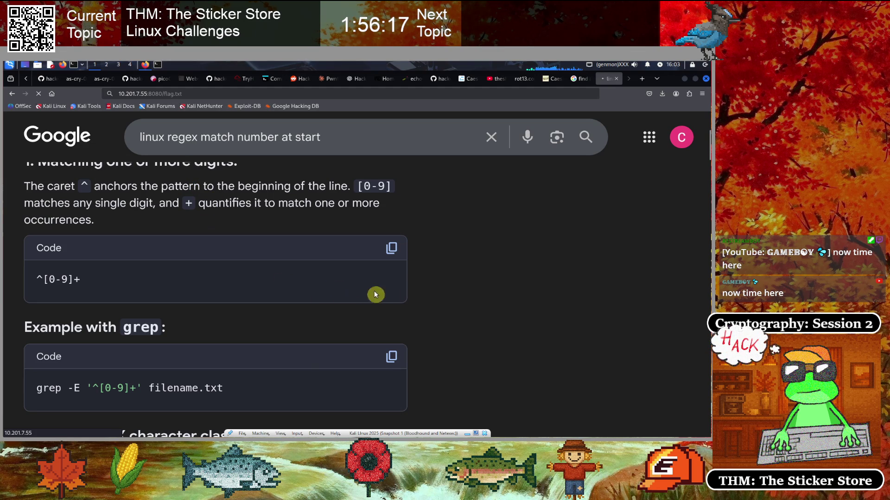
scroll(452, 315, "up", 4)
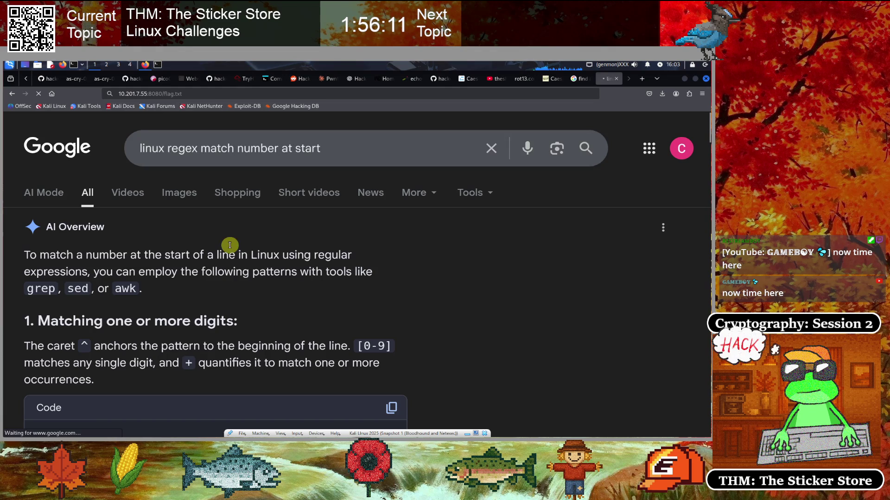
left_click(157, 65)
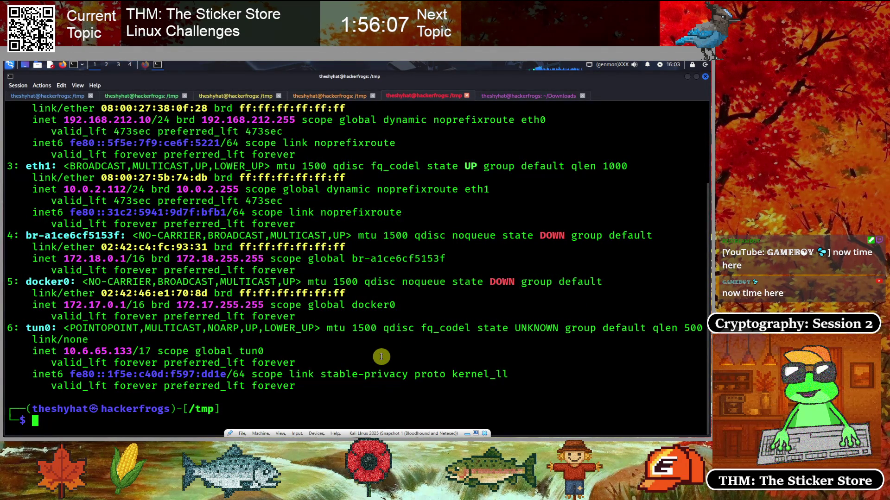
- Run 'ping -c 4 10.201.7.55', trimming the pasted URL down to the bare IP
type("ping 10.124.1.233")
key("ctrl+shift+v")
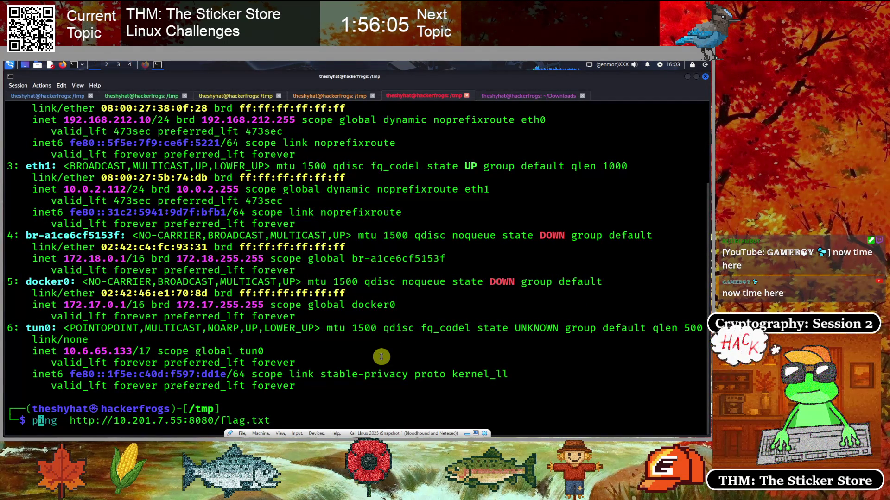
type("-c 4")
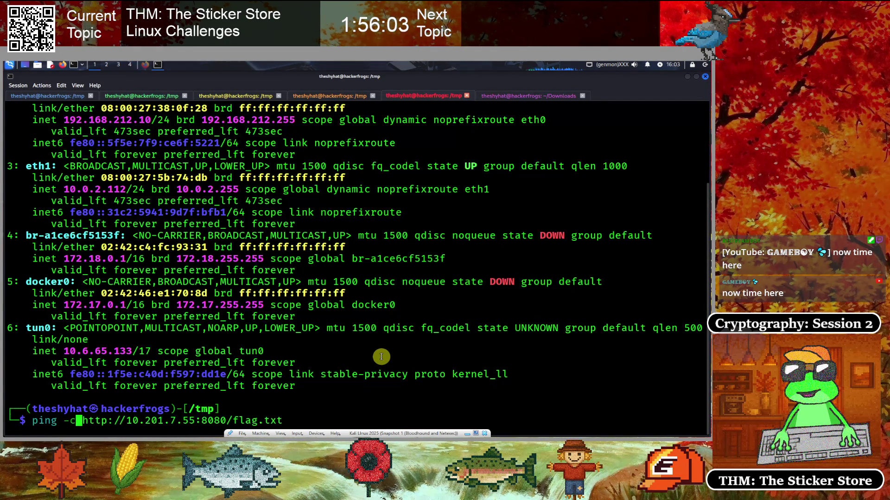
key("Delete")
key("Delete")
key("Delete")
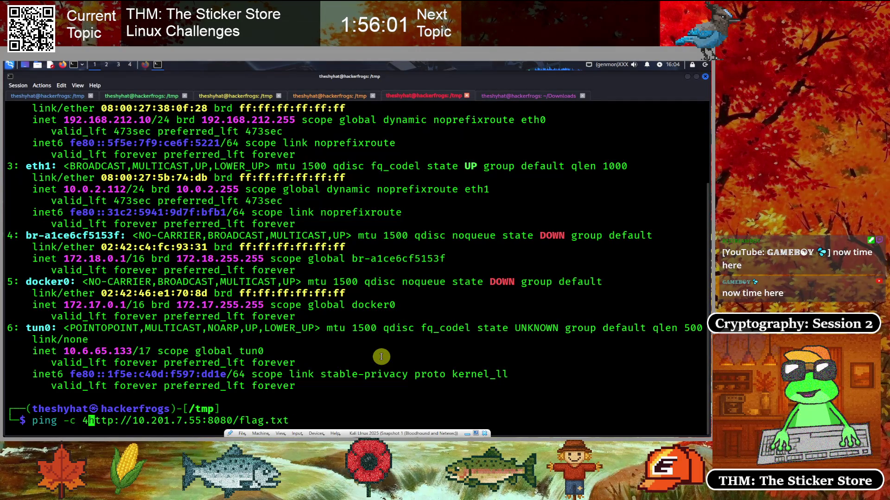
key("Right")
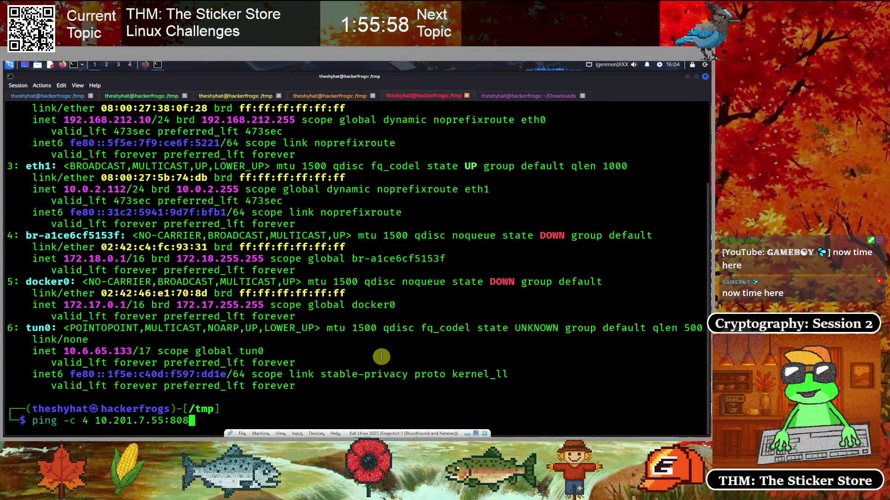
key("BackSpace")
key("Return")
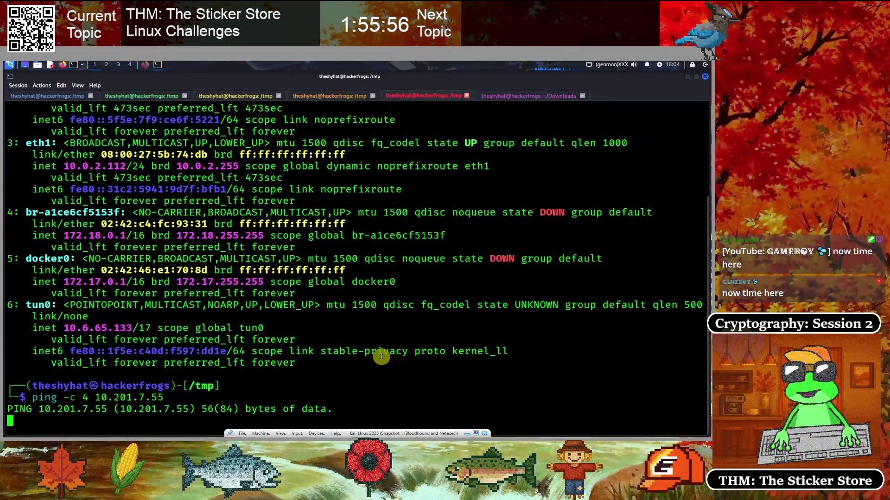